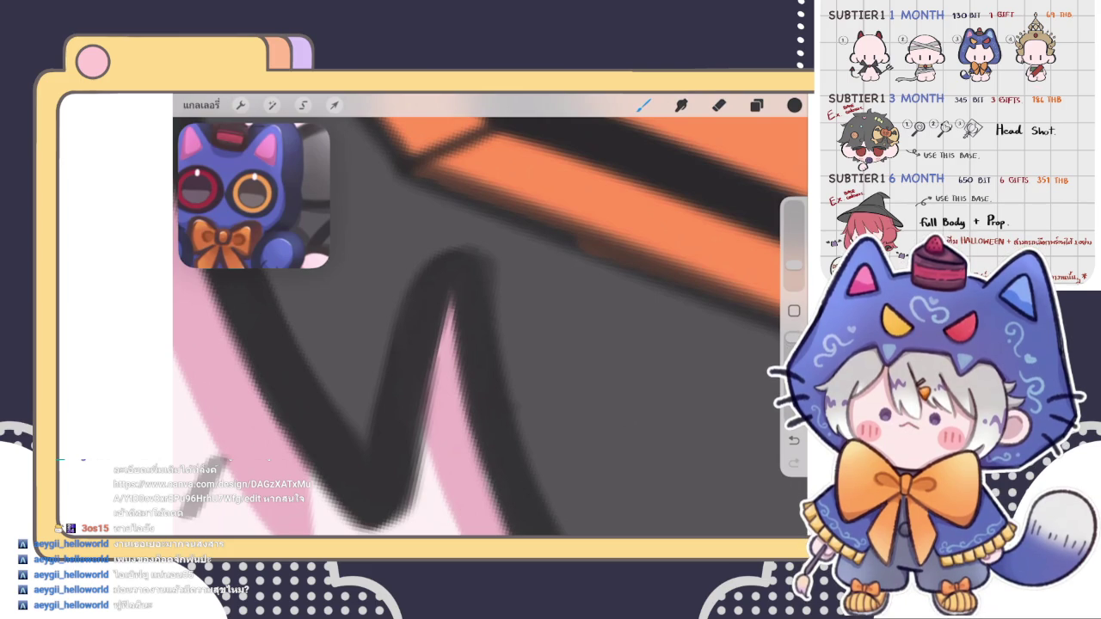
# Erase stray bits of the black hair line beneath the orange hat stripe, then zoom back out
pyautogui.scroll(-2, 490, 318)
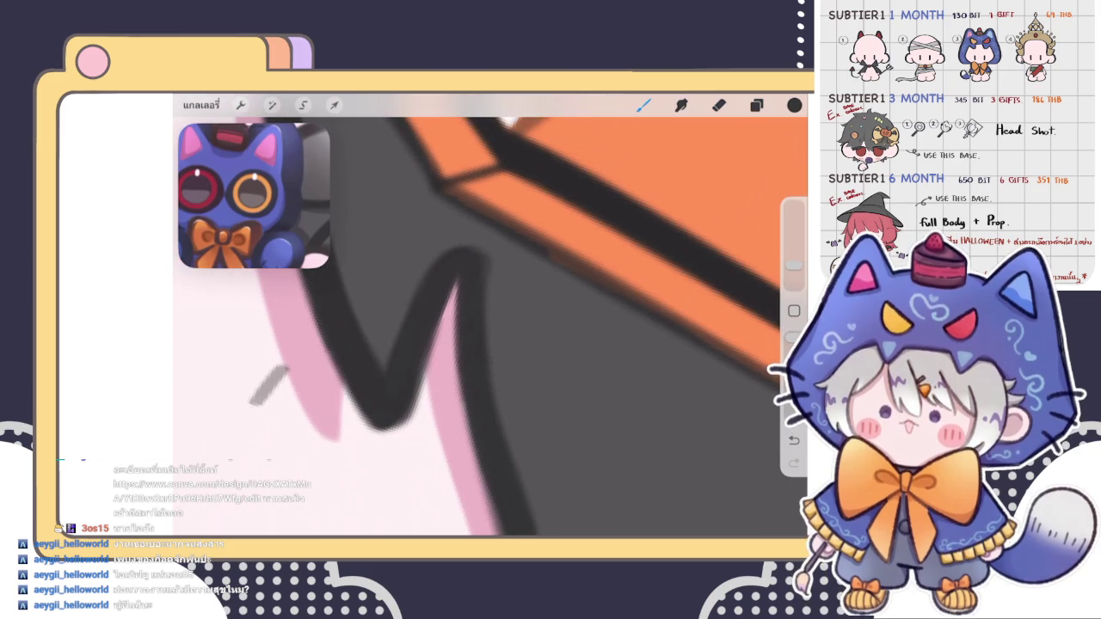
pyautogui.press('e')
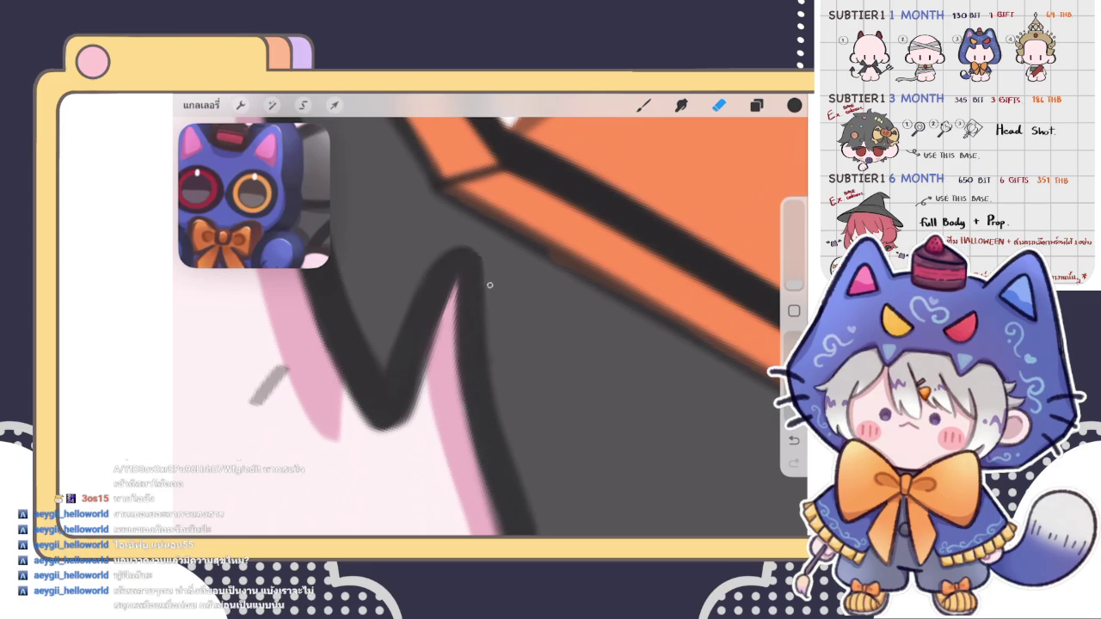
pyautogui.scroll(-5, 489, 308)
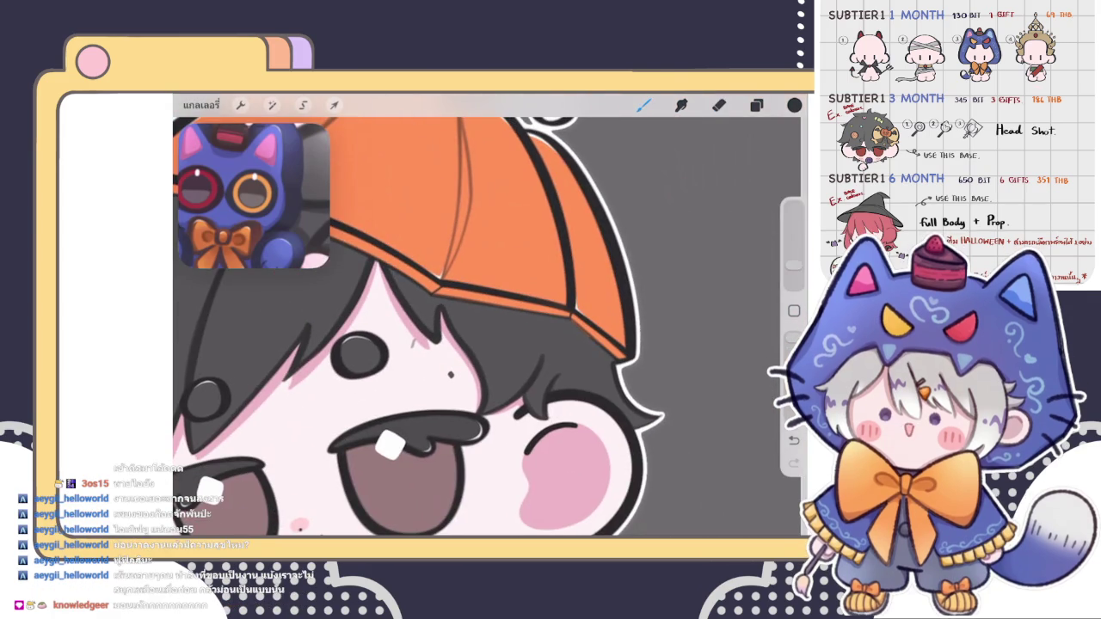
# Reshape the fringe strand tips over the forehead and eye, alternating brush and eraser strokes
pyautogui.press('b')
pyautogui.scroll(3, 491, 327)
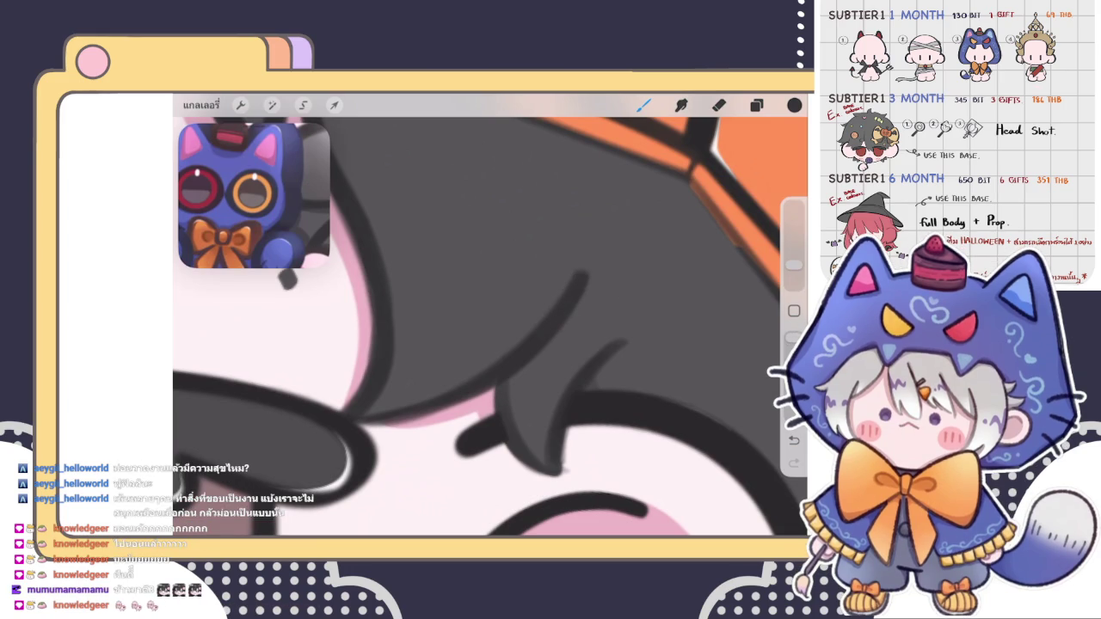
pyautogui.scroll(-2, 464, 345)
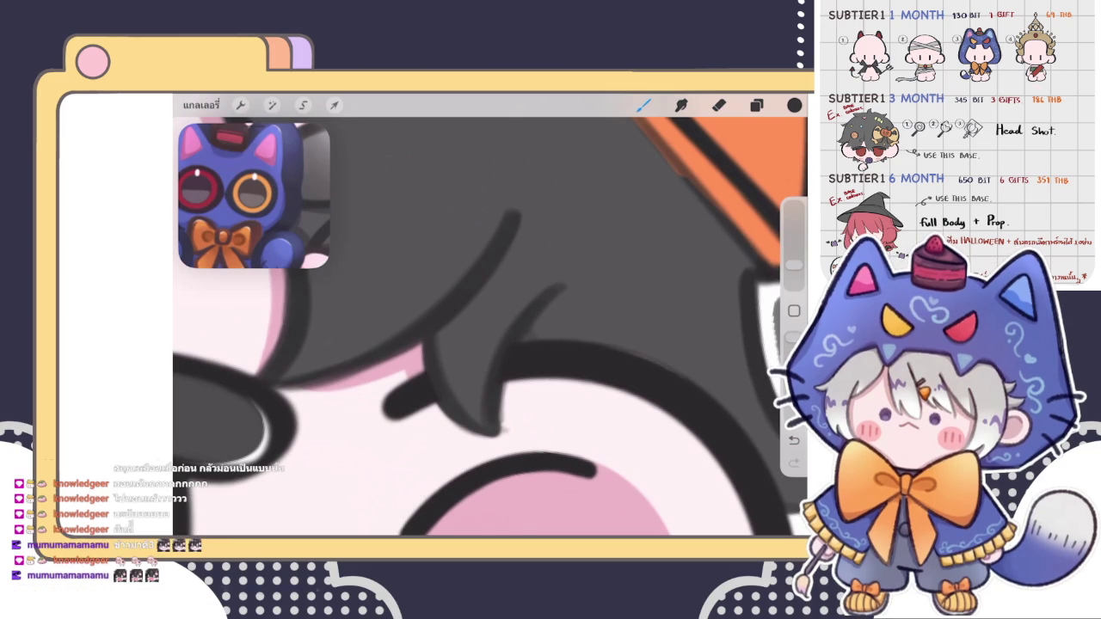
pyautogui.press('e')
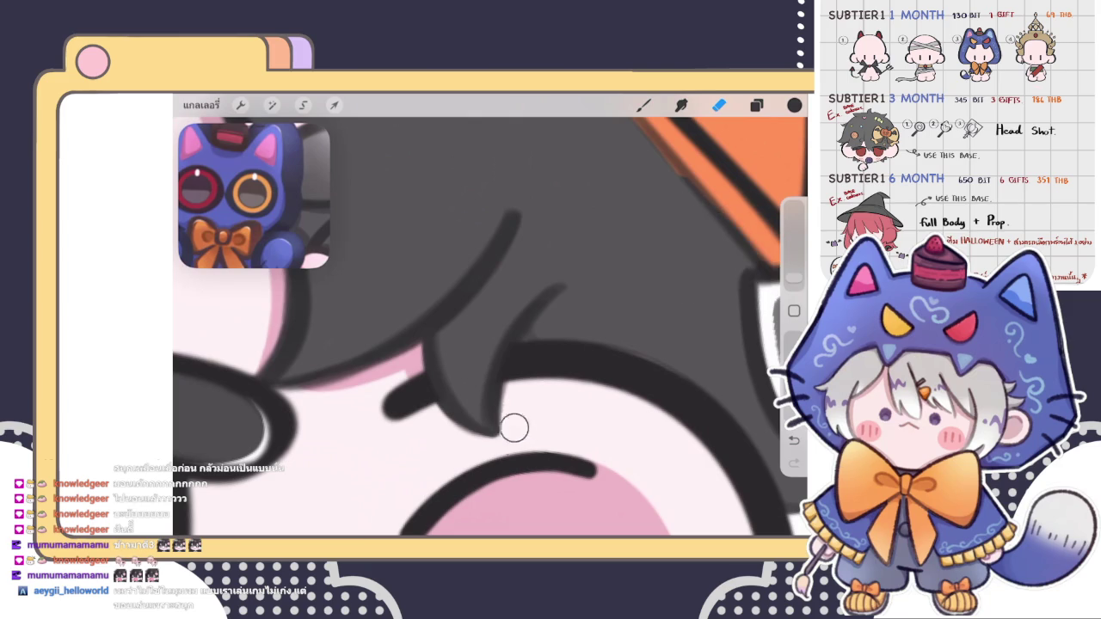
pyautogui.press('b')
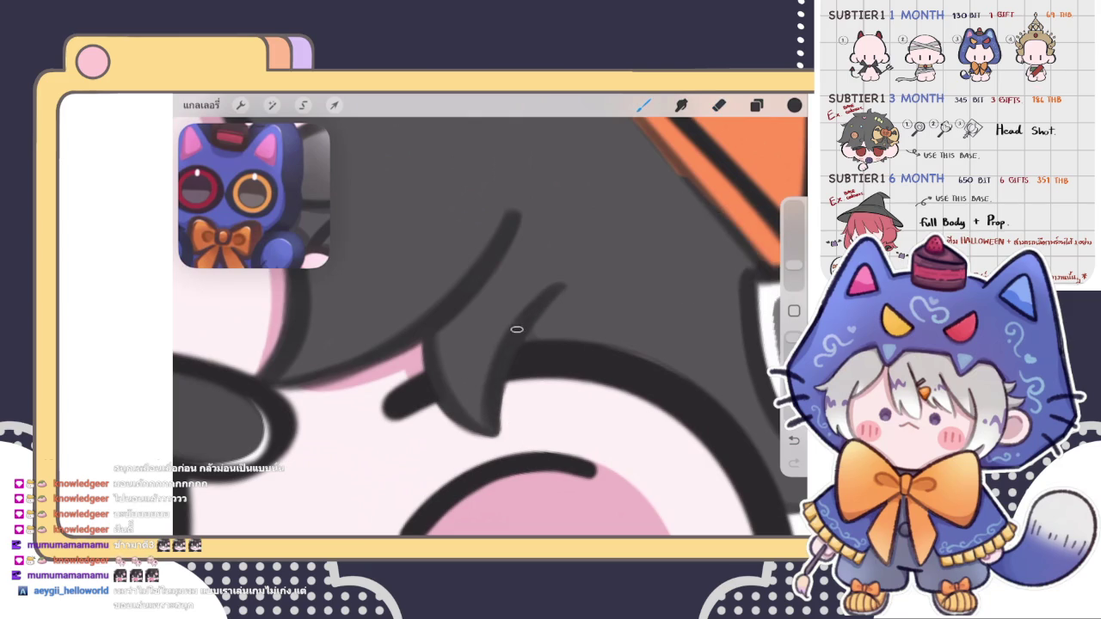
pyautogui.press('e')
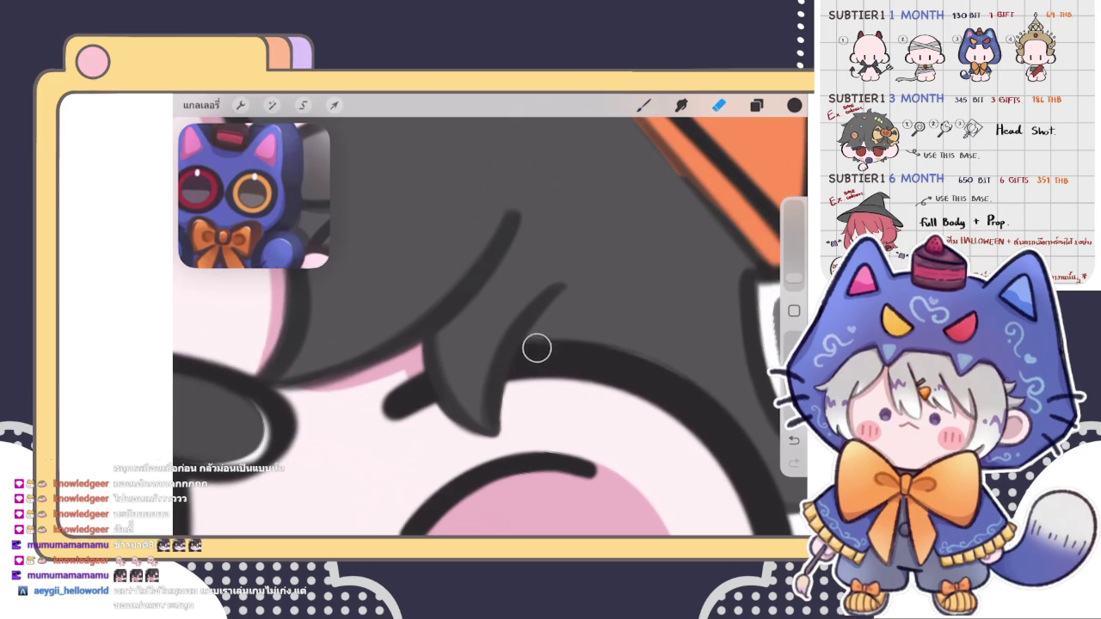
pyautogui.scroll(-5, 490, 315)
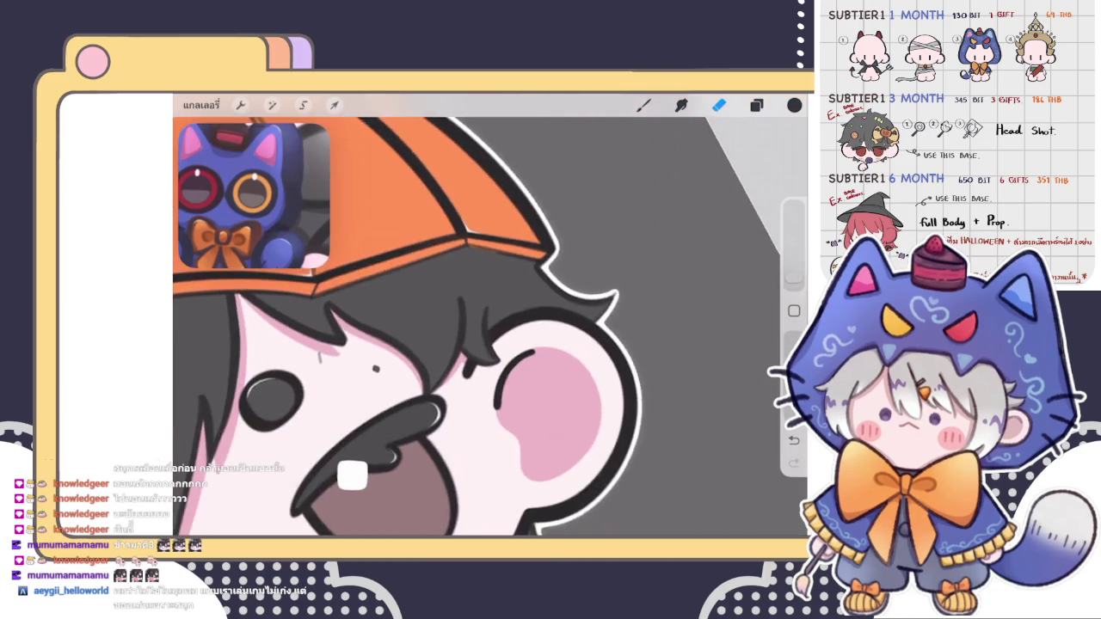
# Rotate onto the outline notch and paint dark grey along its inner edge
pyautogui.press('b')
pyautogui.scroll(3, 480, 267)
pyautogui.scroll(3, 480, 267)
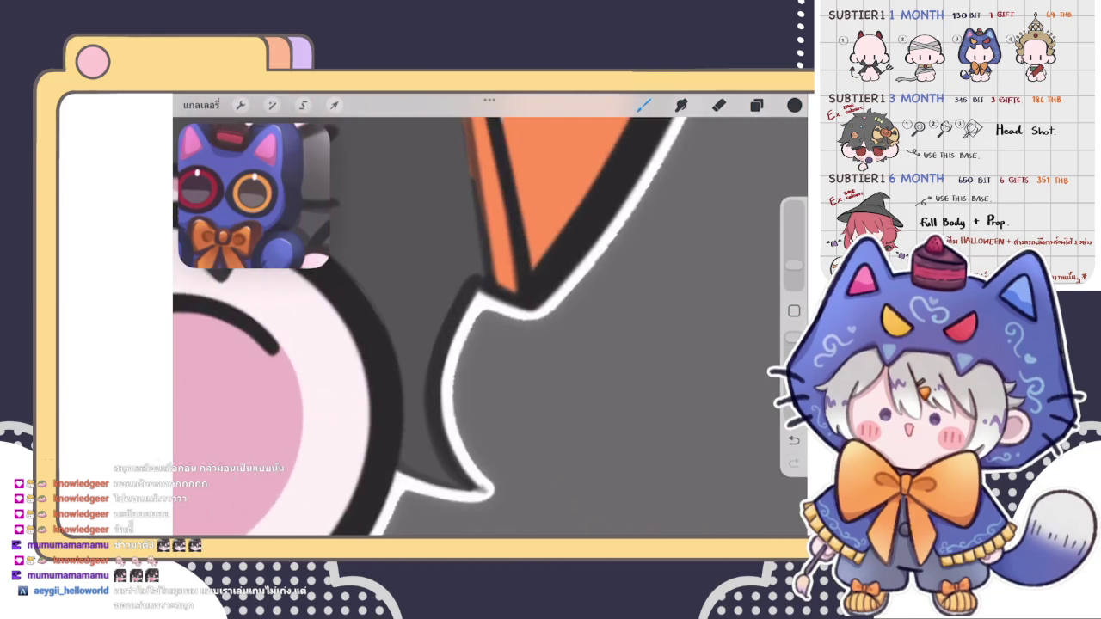
pyautogui.scroll(2, 480, 267)
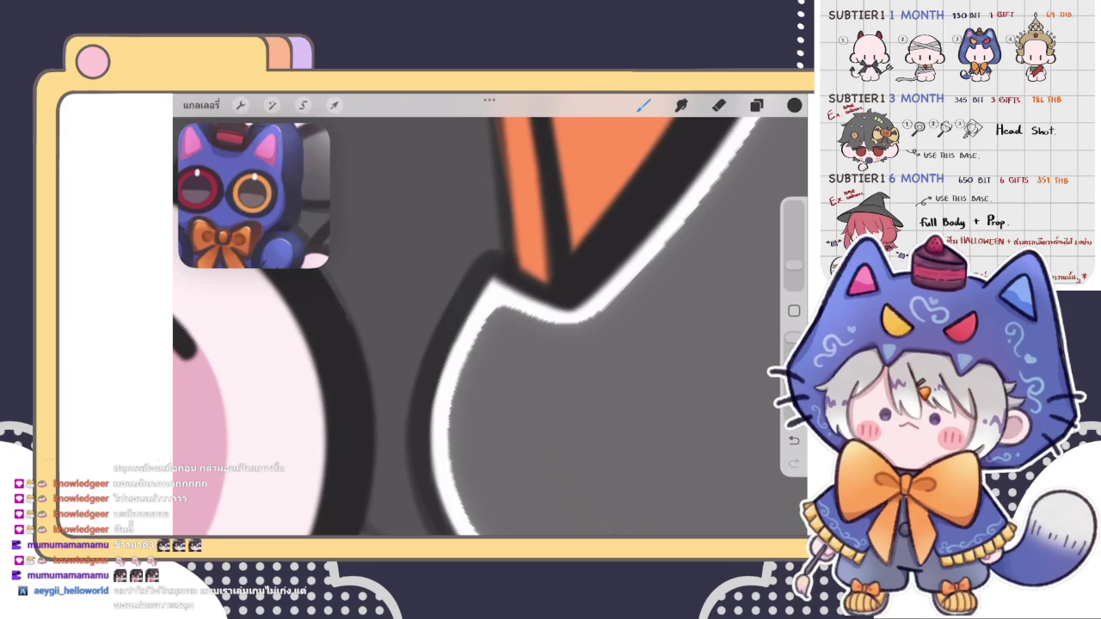
pyautogui.moveTo(480, 273); pyautogui.dragTo(551, 206)
pyautogui.moveTo(495, 422); pyautogui.dragTo(452, 447)
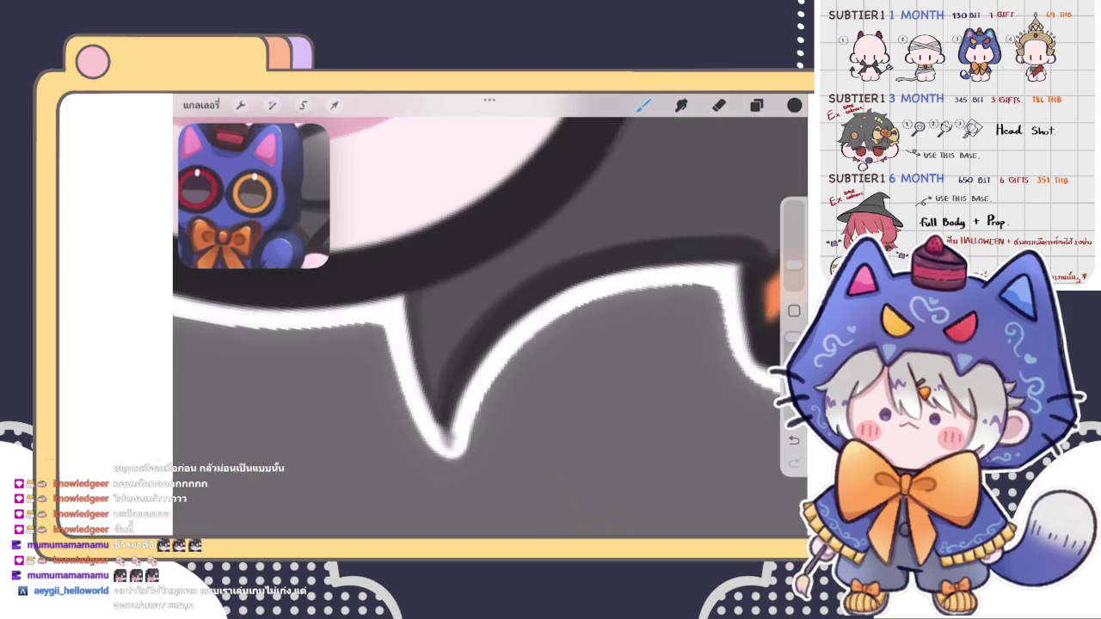
pyautogui.moveTo(410, 294); pyautogui.dragTo(422, 391)
pyautogui.scroll(3, 490, 315)
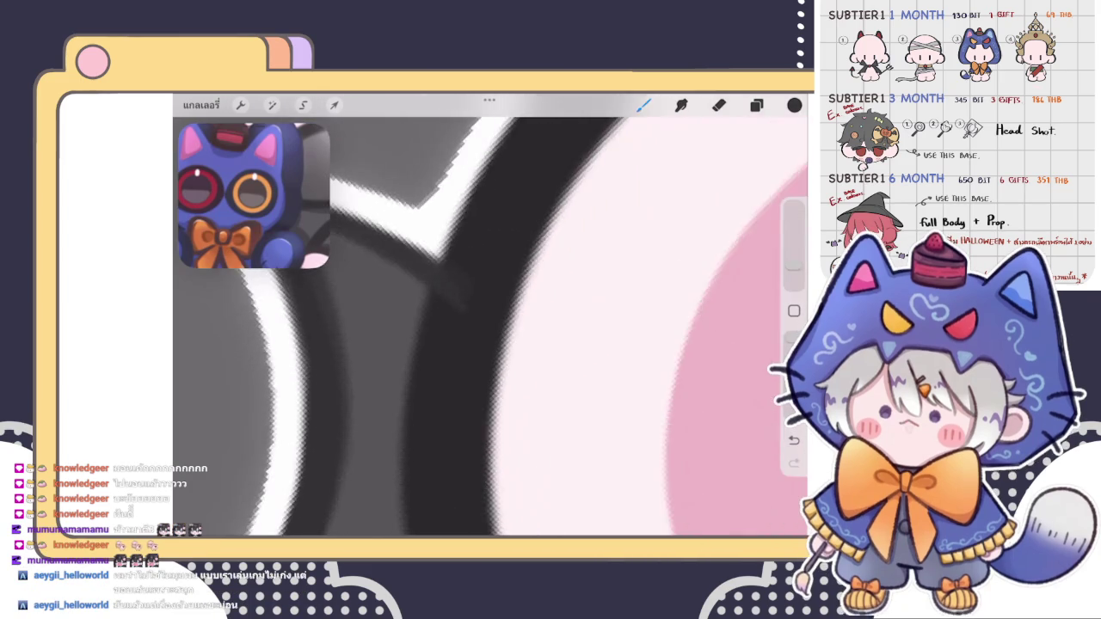
# Trim the white sticker border and V-shaped white stroke with the eraser
pyautogui.press('e')
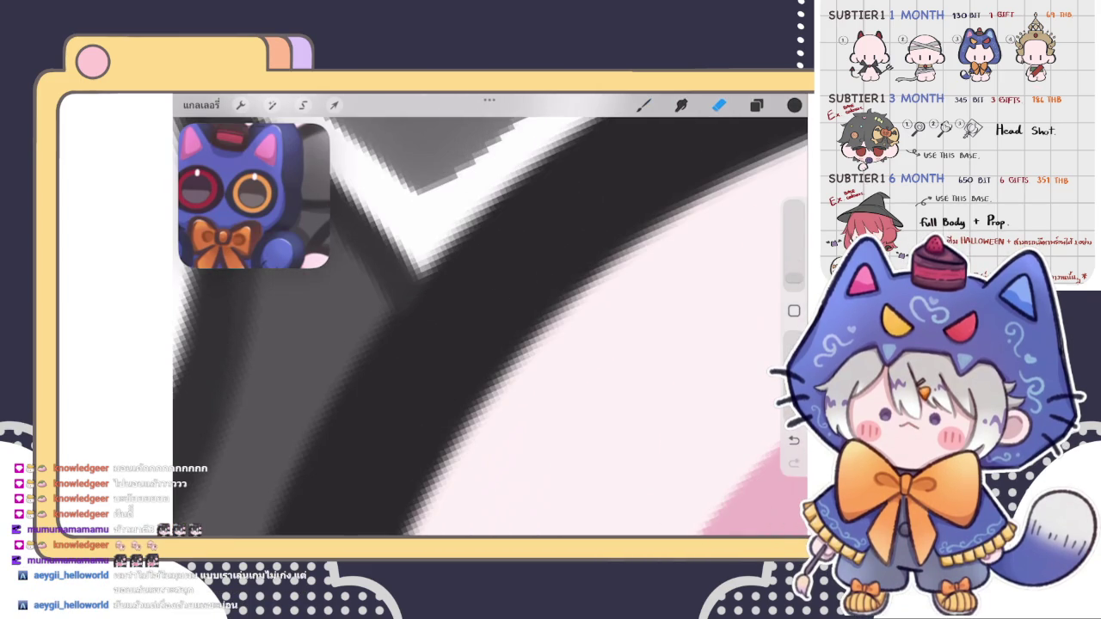
pyautogui.press('b')
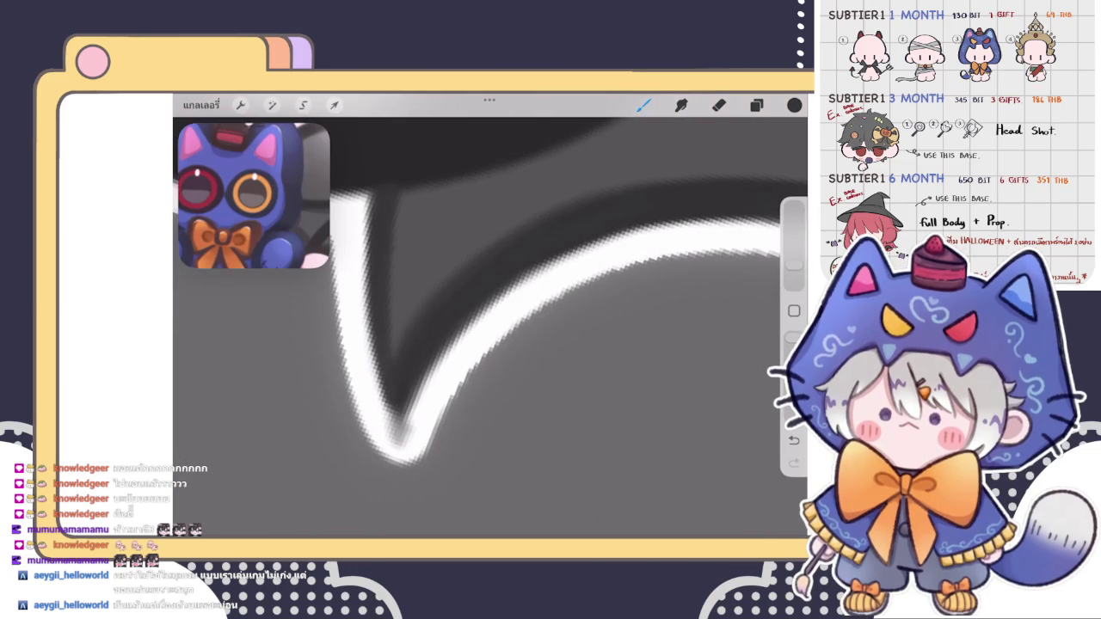
pyautogui.click(719, 105)
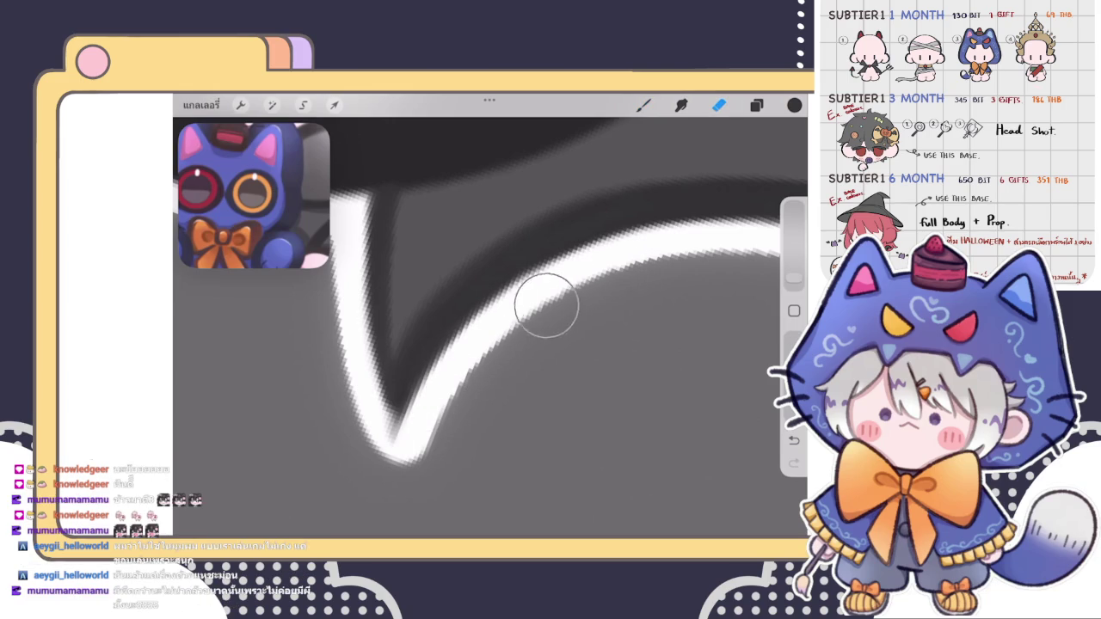
pyautogui.press('b')
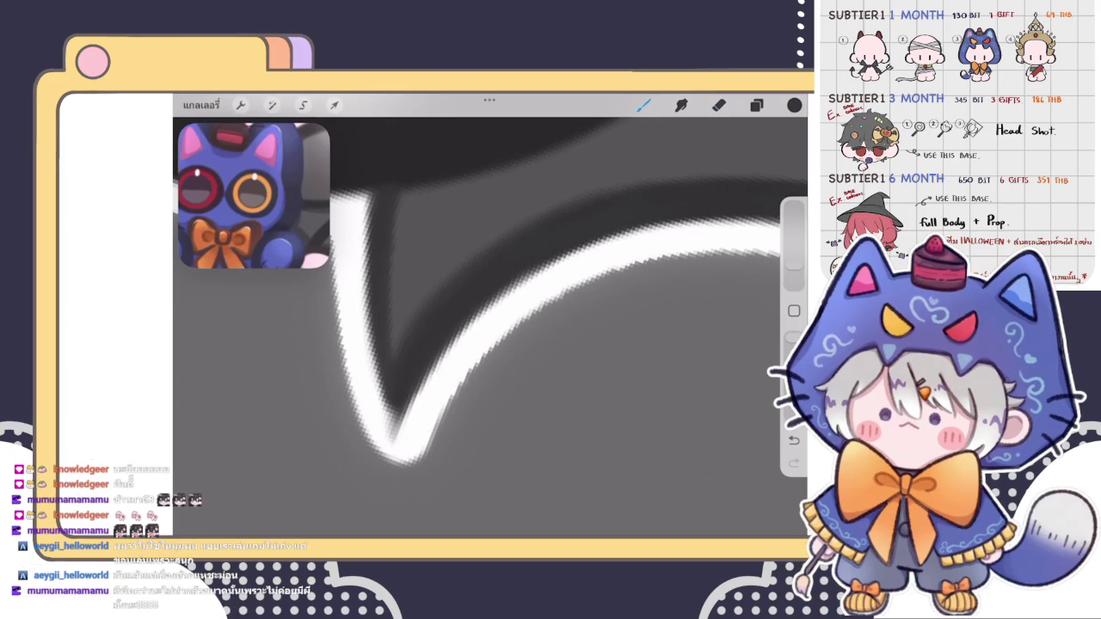
pyautogui.press('e')
pyautogui.press('b')
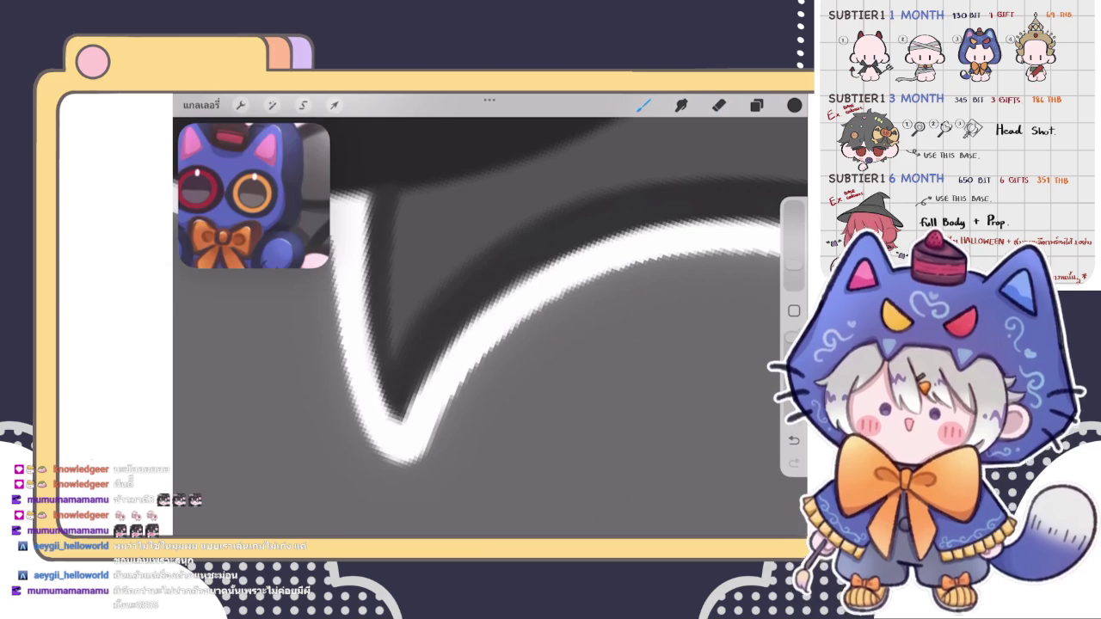
pyautogui.press('e')
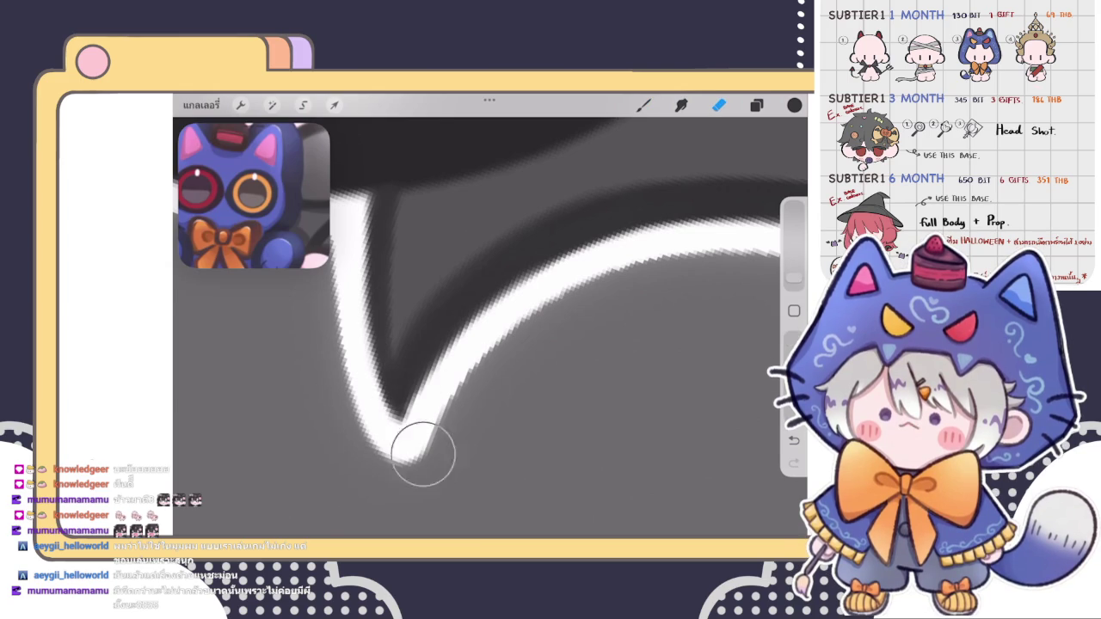
pyautogui.scroll(-5, 491, 314)
pyautogui.scroll(-3, 367, 326)
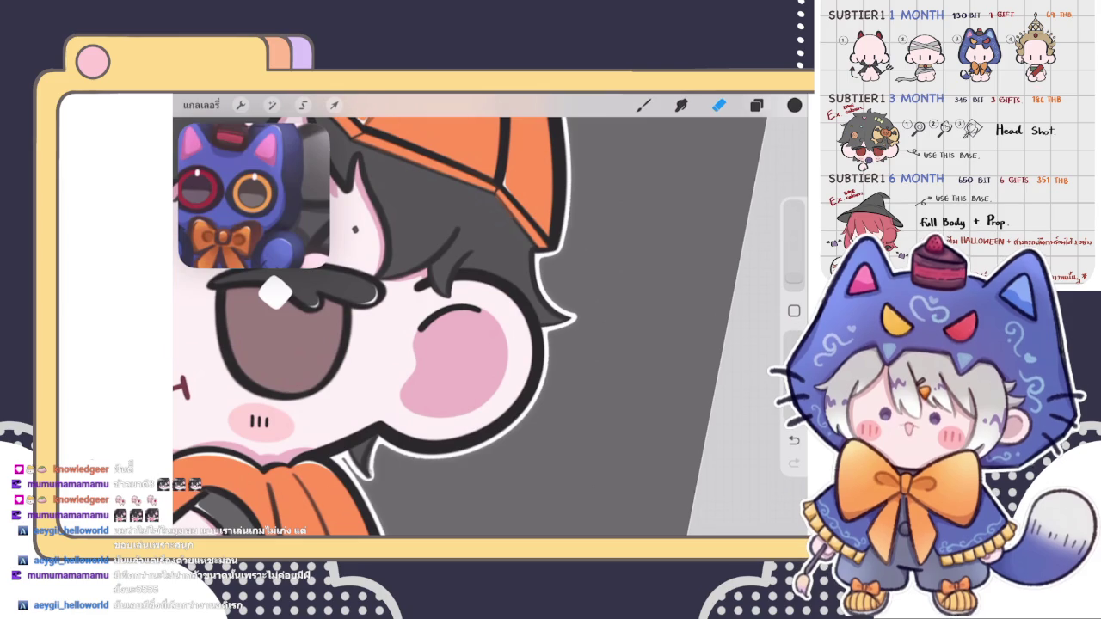
# Smooth and brighten the white highlight along the collar notch
pyautogui.scroll(-3, 473, 323)
pyautogui.scroll(5, 473, 322)
pyautogui.scroll(2, 490, 326)
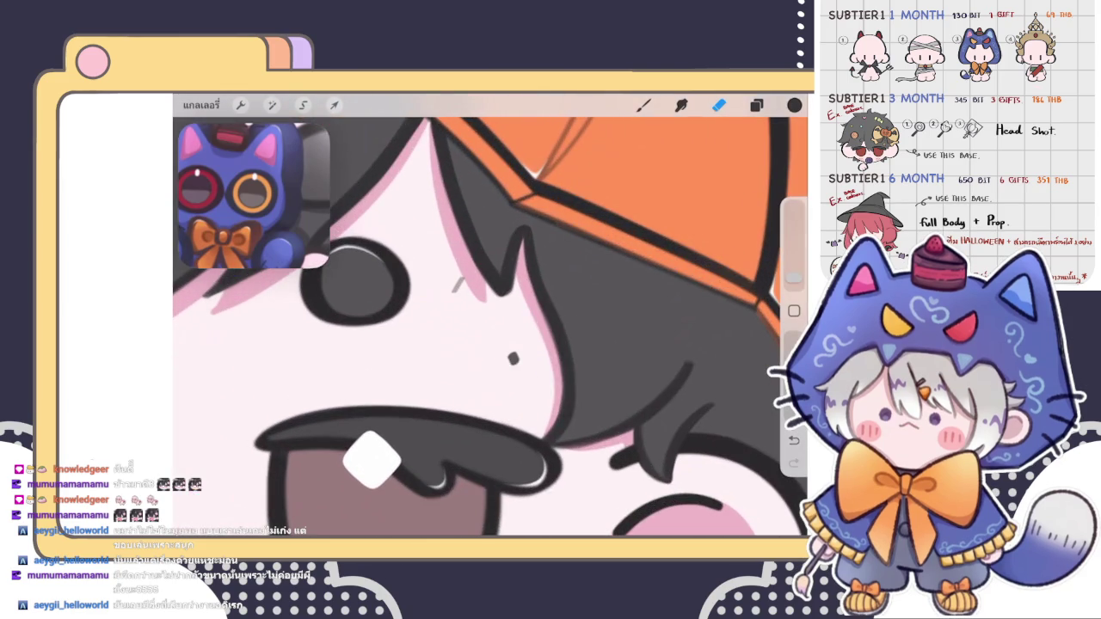
pyautogui.scroll(-3, 490, 327)
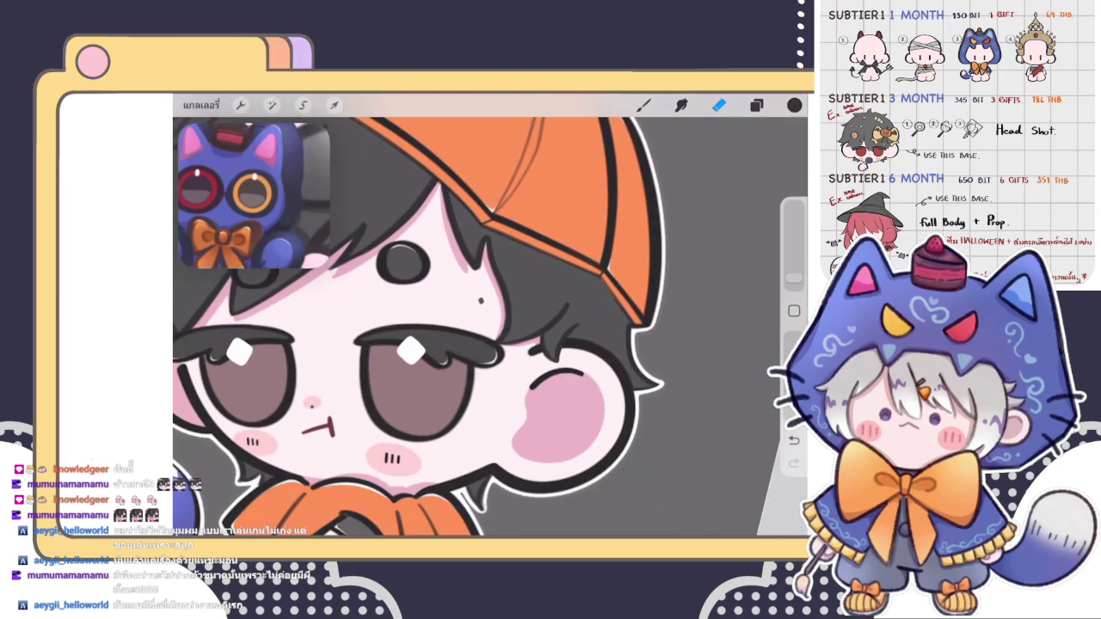
pyautogui.scroll(2, 473, 323)
pyautogui.scroll(3, 473, 323)
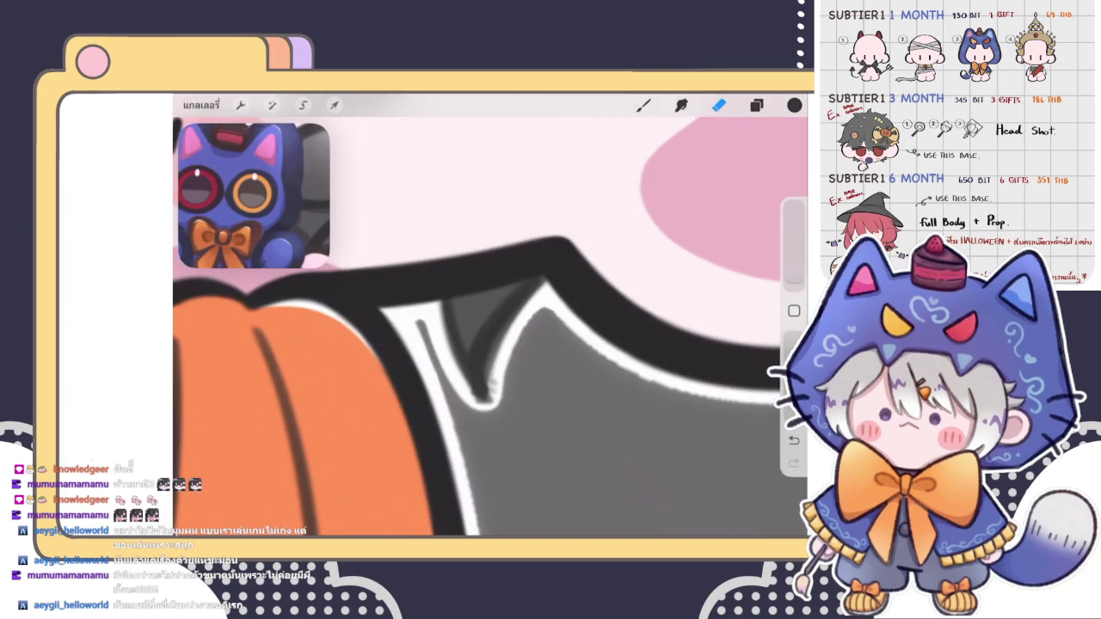
pyautogui.moveTo(516, 367)
pyautogui.mouseDown()
pyautogui.moveTo(491, 397)
pyautogui.moveTo(516, 355)
pyautogui.mouseUp()
pyautogui.moveTo(520, 315)
pyautogui.mouseDown()
pyautogui.moveTo(487, 415)
pyautogui.moveTo(475, 403)
pyautogui.mouseUp()
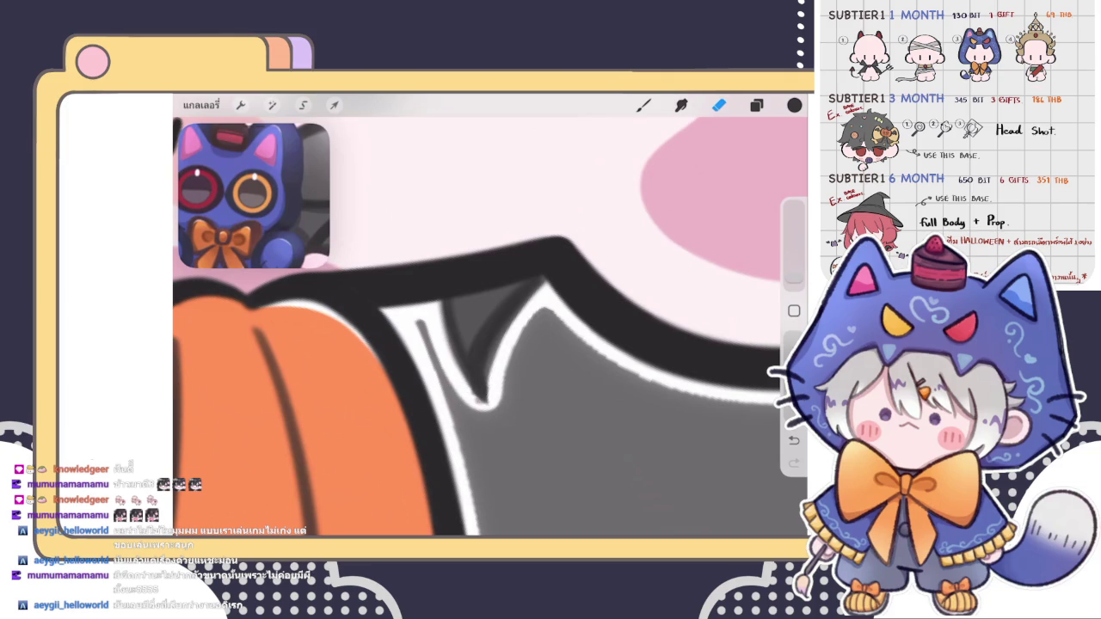
# Draw a thin dark line down the collar notch's left edge, then show the layers list
pyautogui.click(643, 105)
pyautogui.moveTo(441, 298)
pyautogui.mouseDown()
pyautogui.moveTo(459, 365)
pyautogui.moveTo(507, 319)
pyautogui.mouseUp()
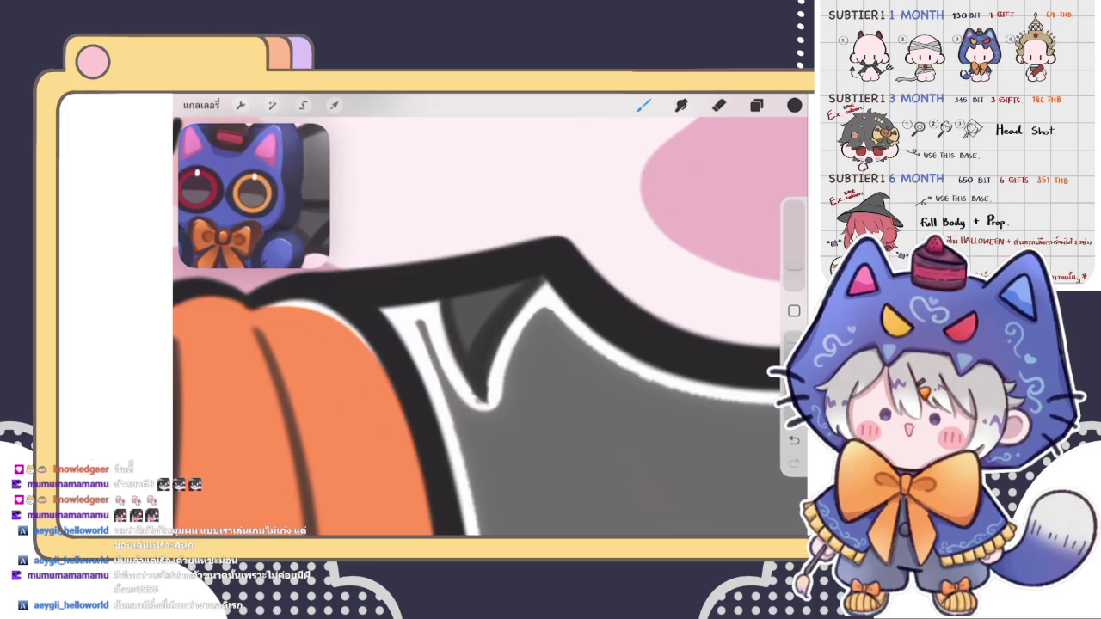
pyautogui.click(757, 105)
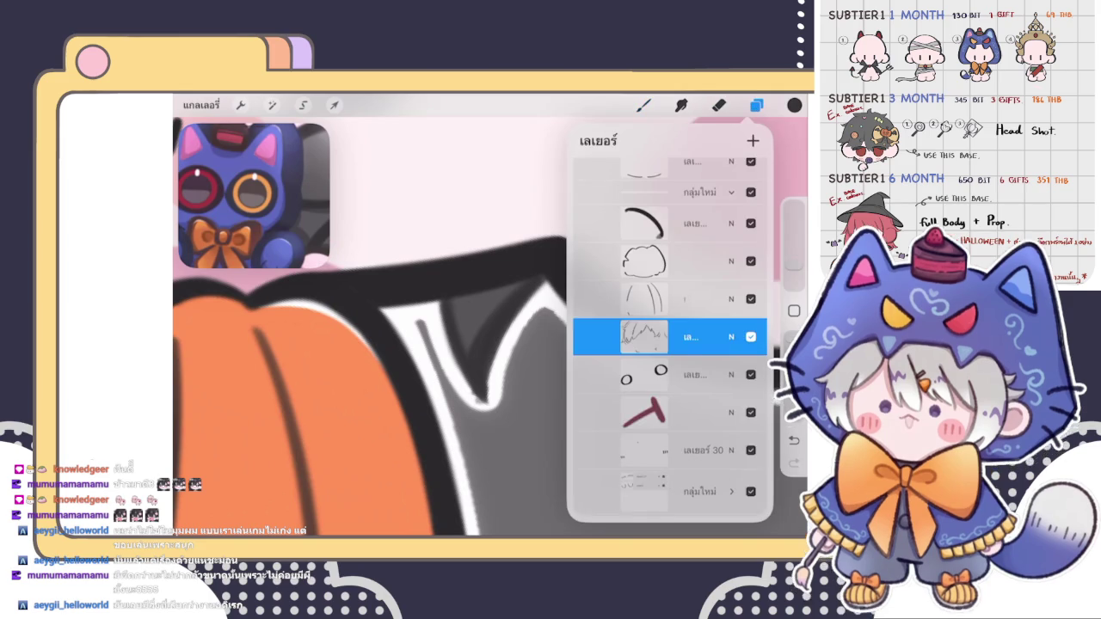
# Select the line layer and erase the stray marks around the collar notch
pyautogui.scroll(3, 670, 344)
pyautogui.scroll(-5, 670, 344)
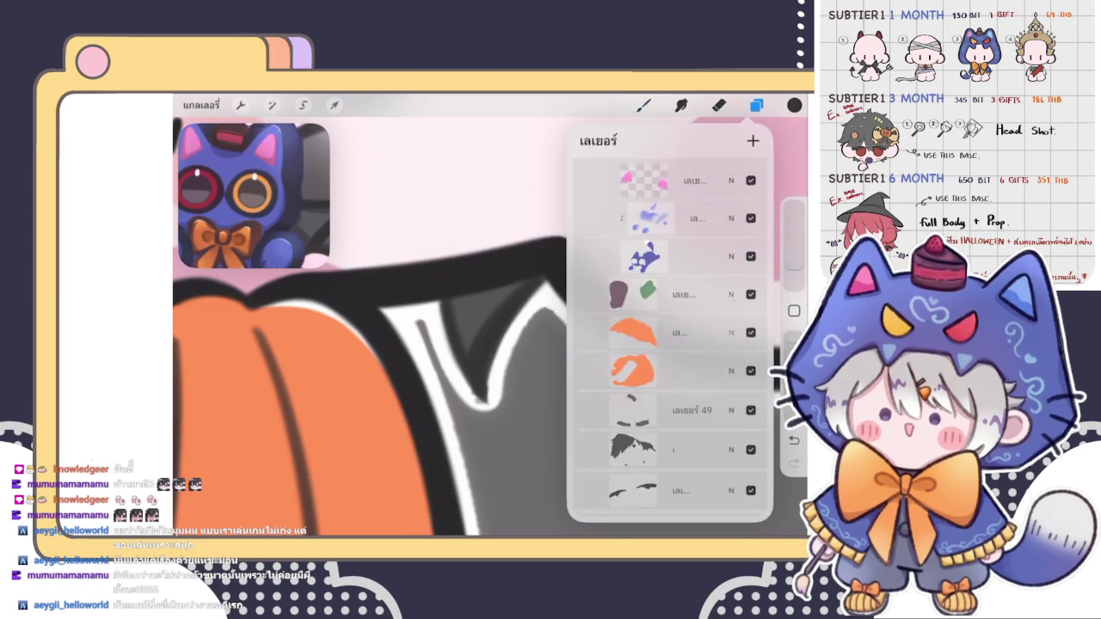
pyautogui.scroll(-5, 670, 344)
pyautogui.click(671, 310)
pyautogui.click(718, 105)
pyautogui.moveTo(473, 413); pyautogui.dragTo(487, 433)
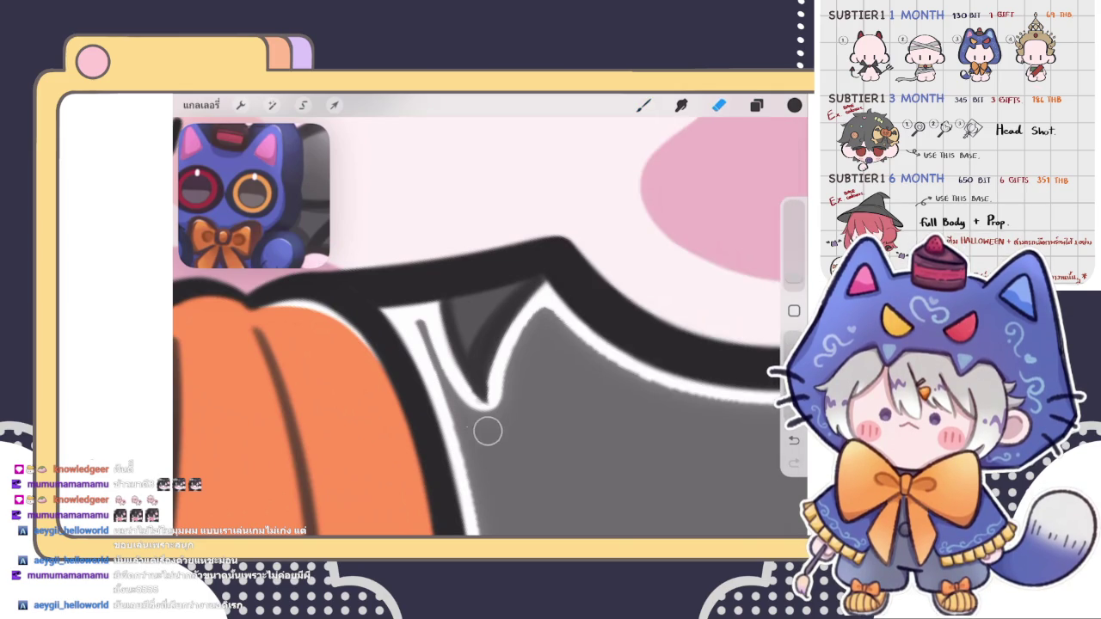
pyautogui.moveTo(470, 395); pyautogui.dragTo(447, 370)
pyautogui.scroll(-5, 490, 327)
pyautogui.scroll(3, 413, 327)
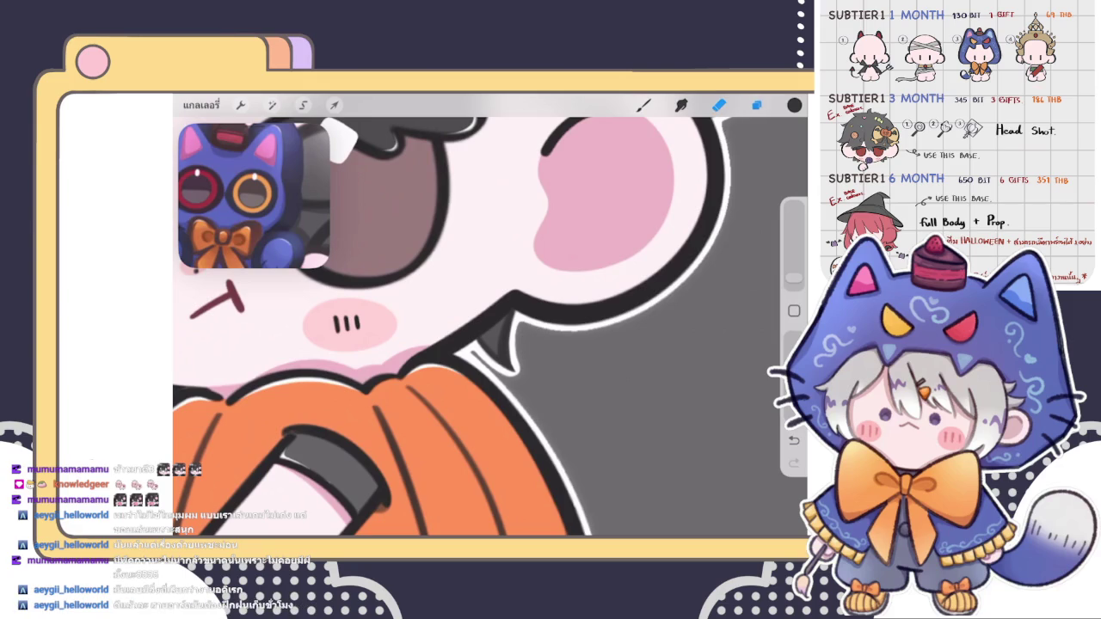
# Select a lower layer in the layers list and return to the Brush
pyautogui.click(756, 105)
pyautogui.scroll(-3, 671, 344)
pyautogui.scroll(-3, 671, 344)
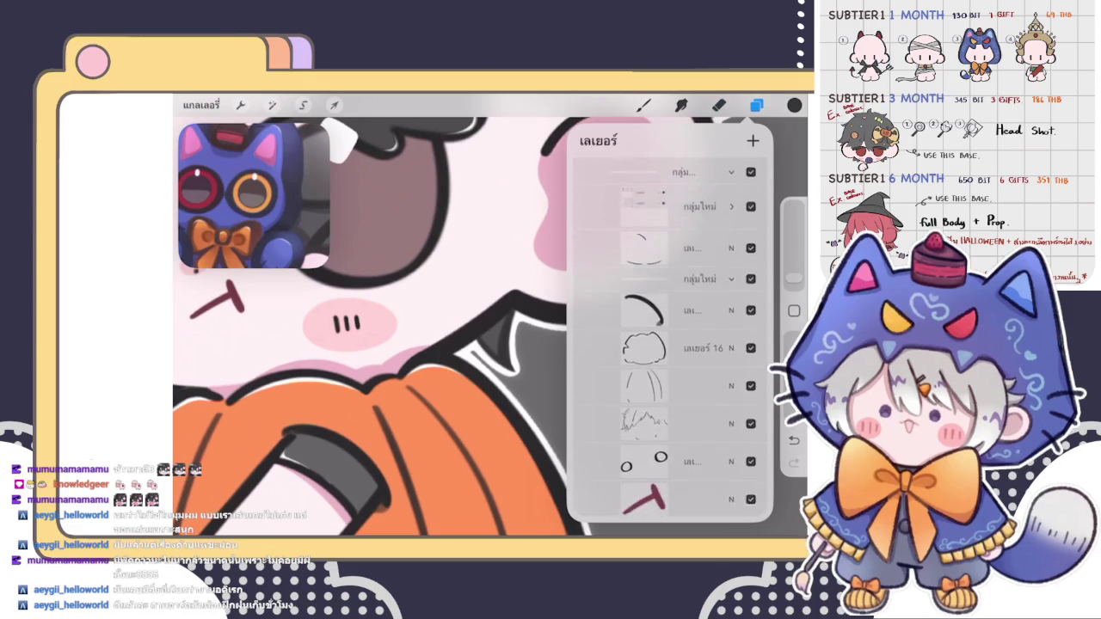
pyautogui.scroll(-3, 671, 344)
pyautogui.click(671, 353)
pyautogui.click(644, 105)
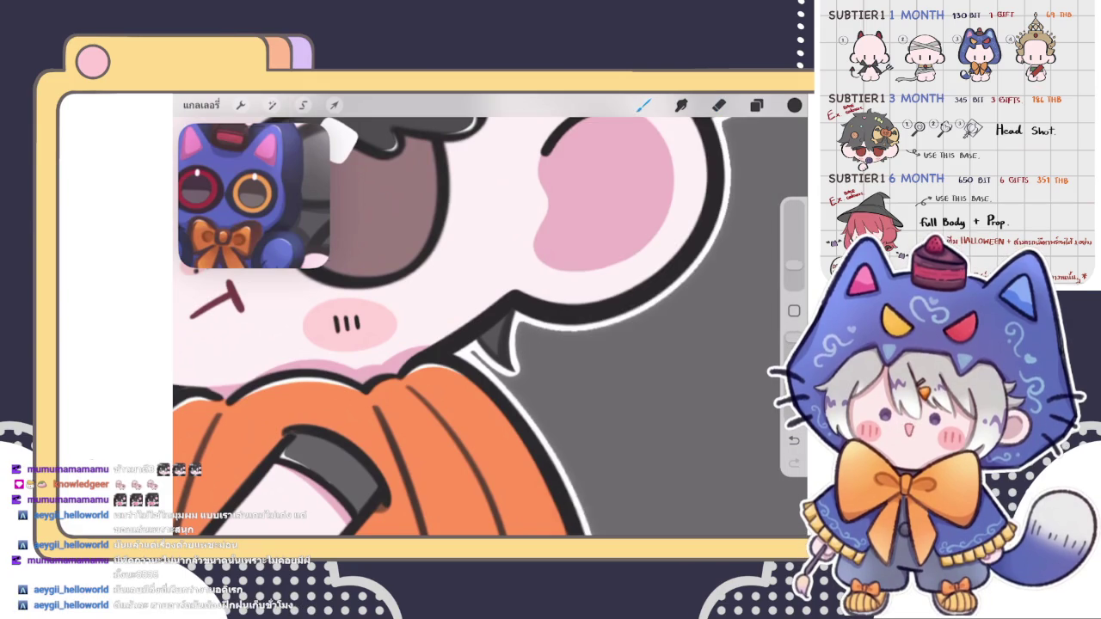
pyautogui.scroll(-2, 481, 326)
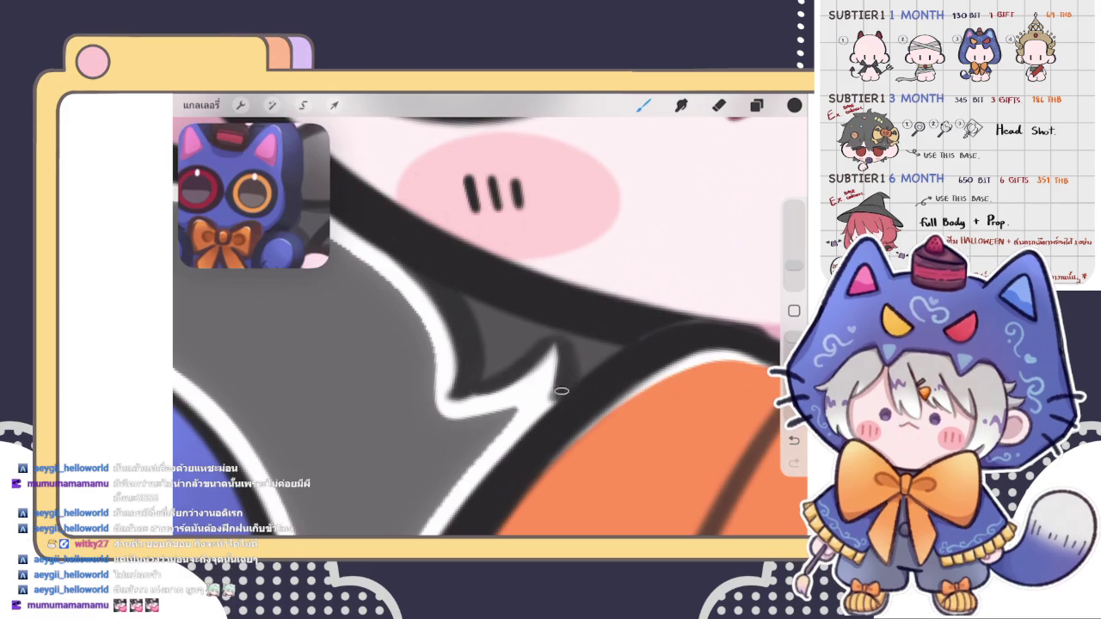
# Paint a dark stroke extending the pointed tip of the hair strand beside the face
pyautogui.scroll(-3, 566, 350)
pyautogui.scroll(-3, 491, 318)
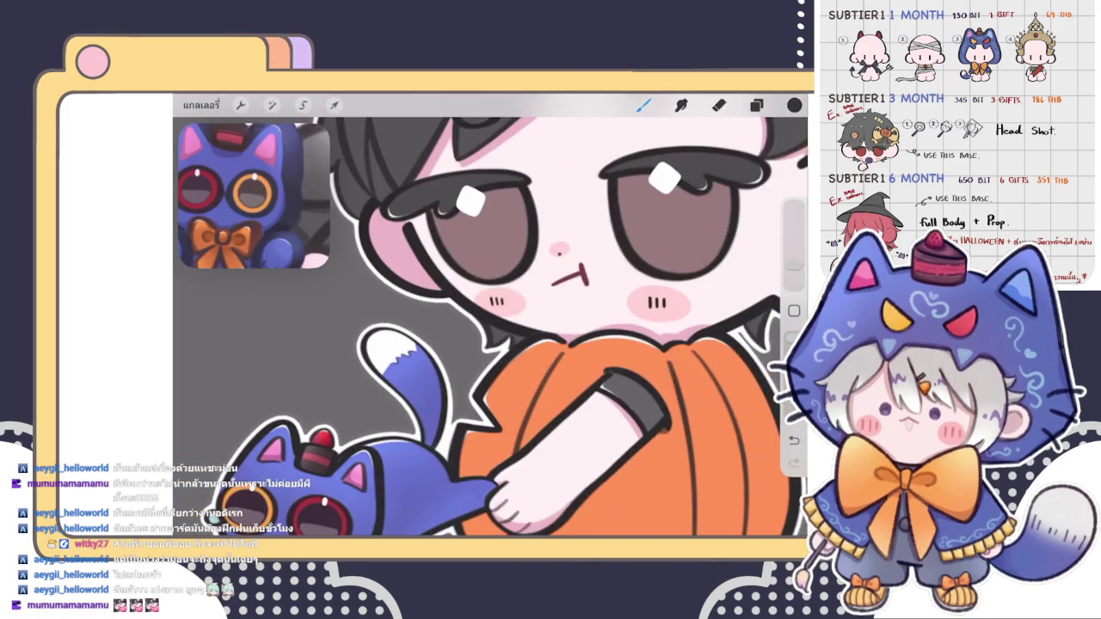
pyautogui.scroll(2, 491, 318)
pyautogui.scroll(3, 516, 284)
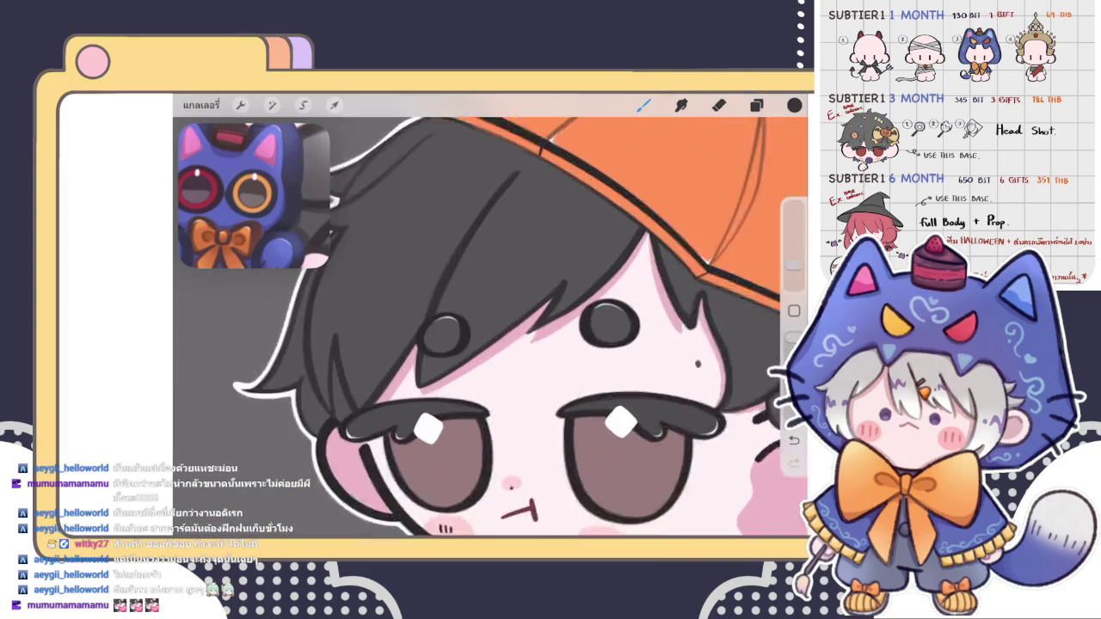
pyautogui.scroll(3, 517, 284)
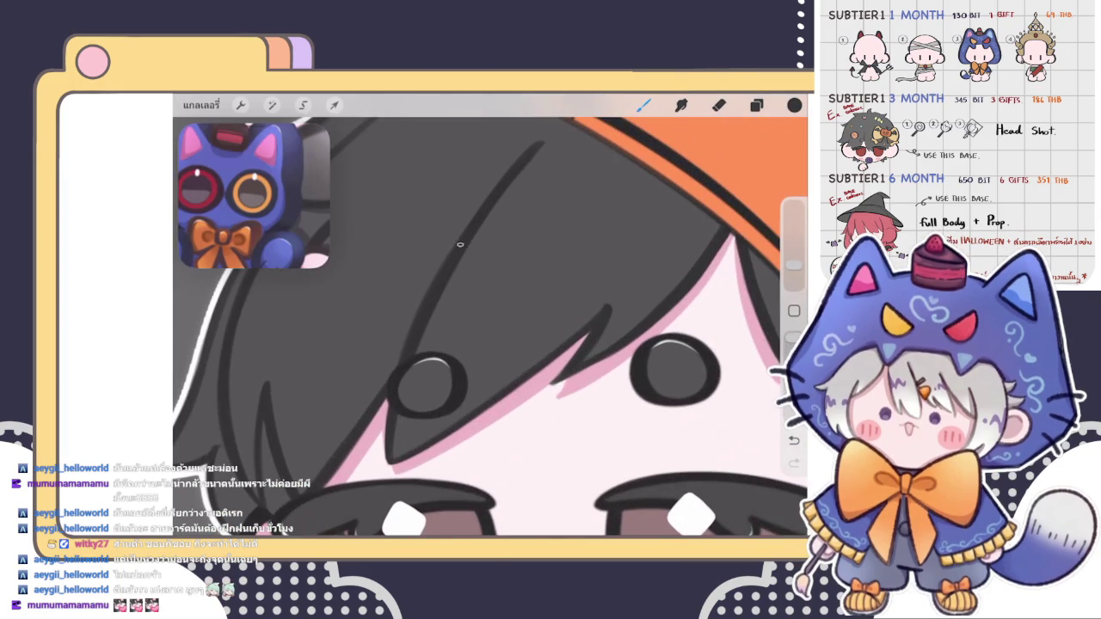
pyautogui.scroll(-3, 491, 318)
pyautogui.scroll(-2, 490, 318)
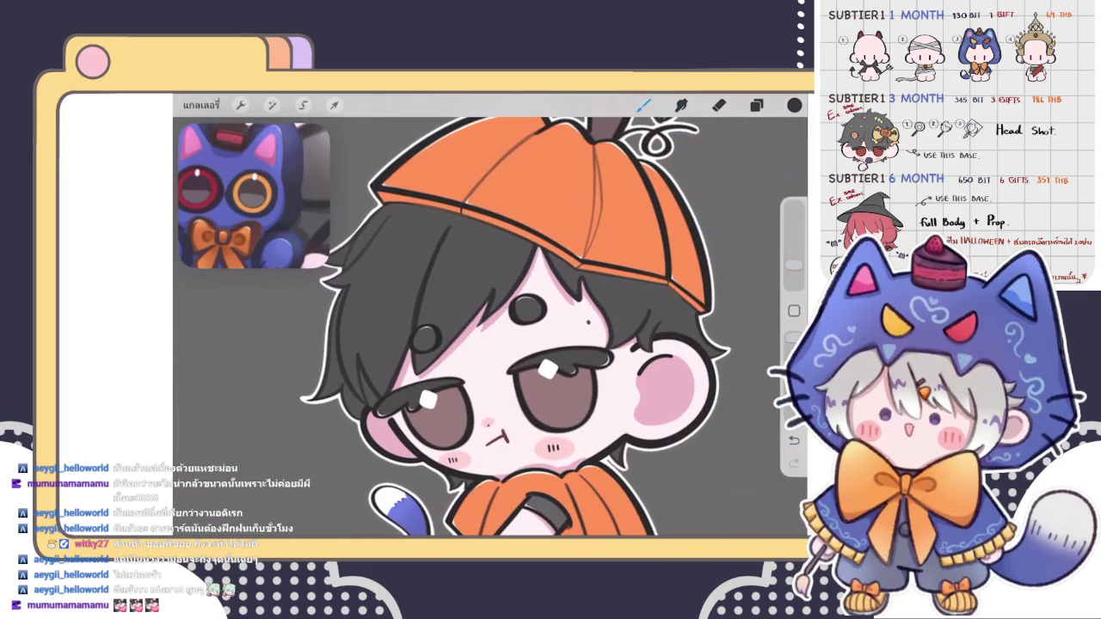
pyautogui.scroll(-3, 490, 319)
pyautogui.scroll(3, 481, 318)
pyautogui.scroll(3, 465, 310)
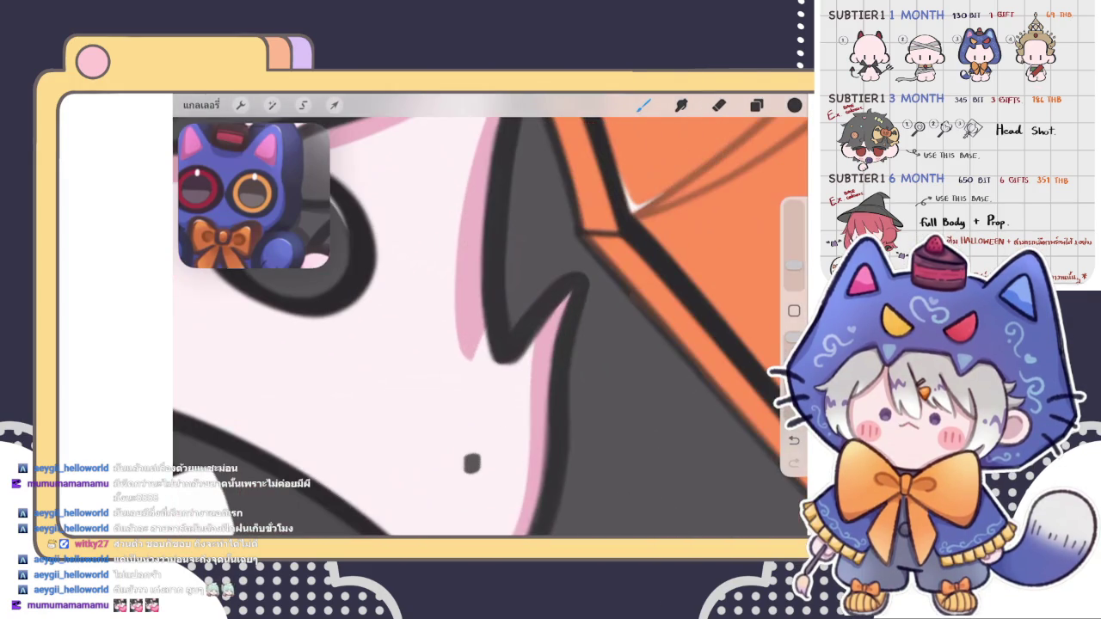
pyautogui.moveTo(491, 331)
pyautogui.mouseDown()
pyautogui.moveTo(504, 366)
pyautogui.moveTo(520, 356)
pyautogui.moveTo(501, 367)
pyautogui.mouseUp()
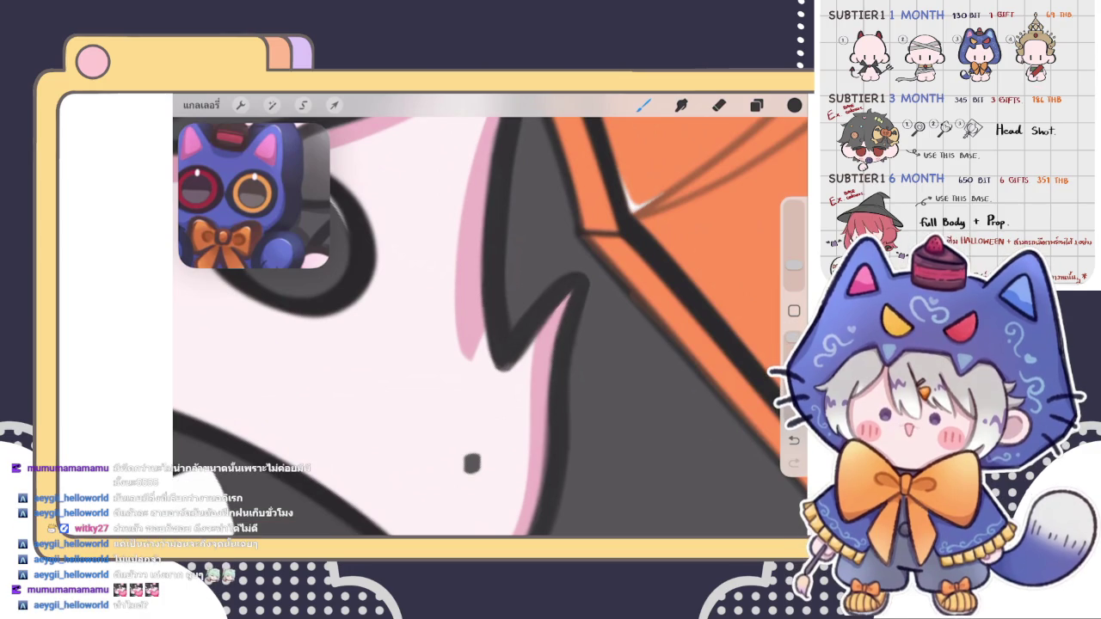
pyautogui.scroll(-2, 489, 315)
pyautogui.scroll(-3, 489, 314)
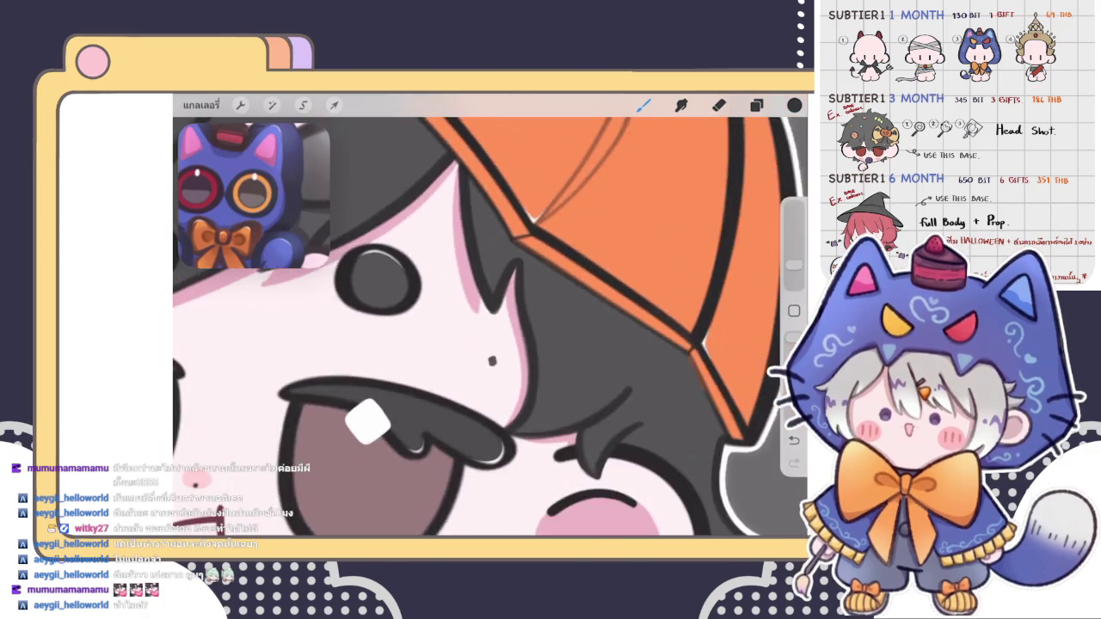
pyautogui.scroll(-3, 489, 315)
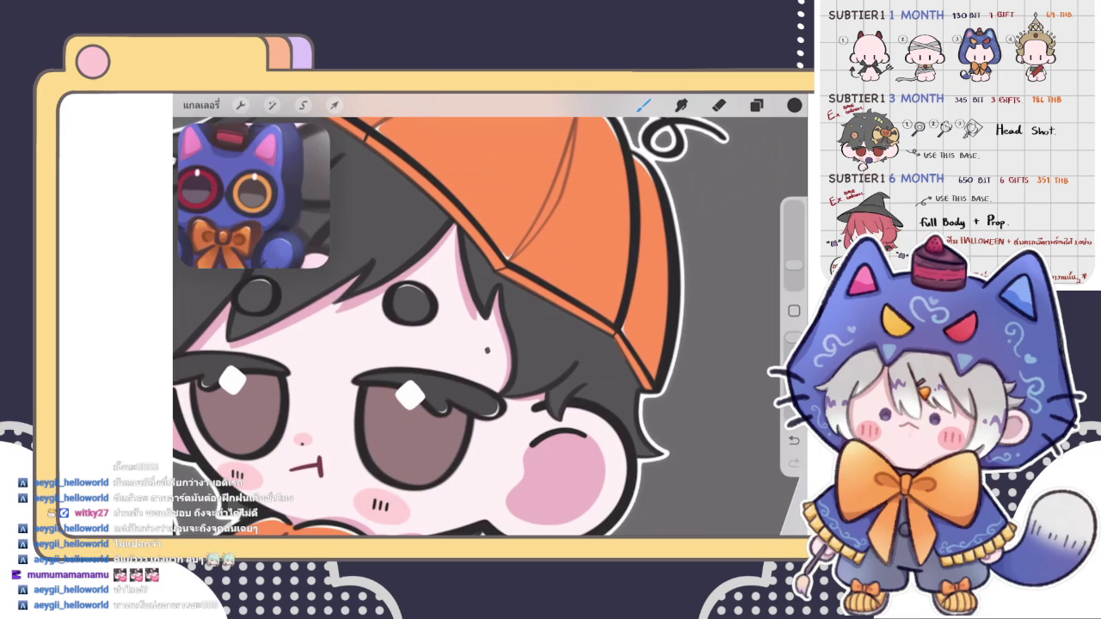
pyautogui.scroll(-5, 490, 315)
pyautogui.scroll(5, 491, 315)
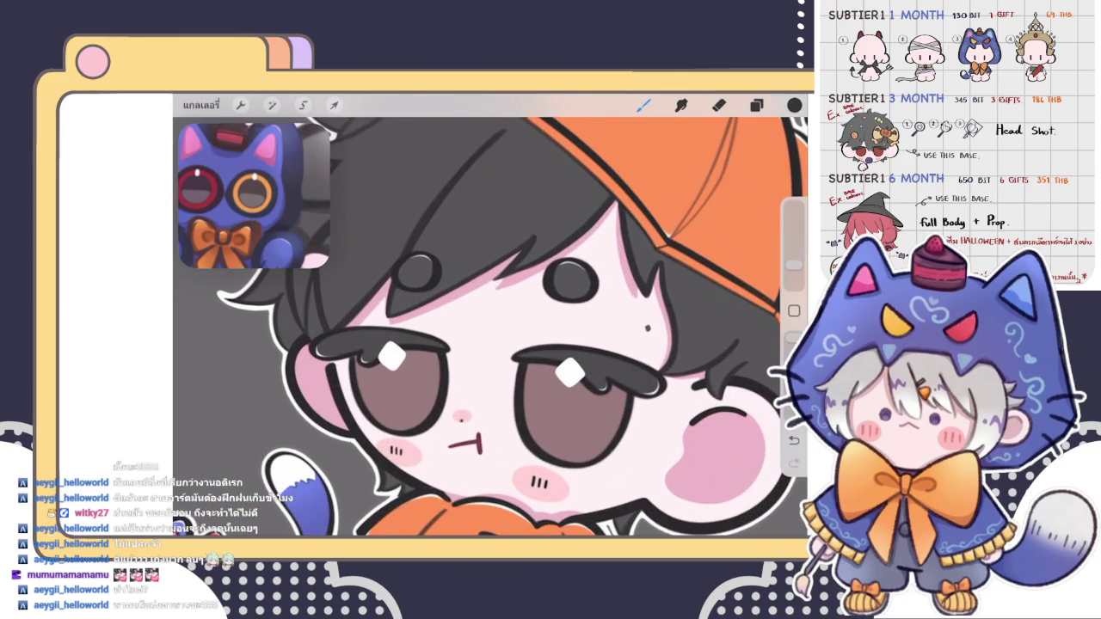
pyautogui.scroll(-4, 491, 315)
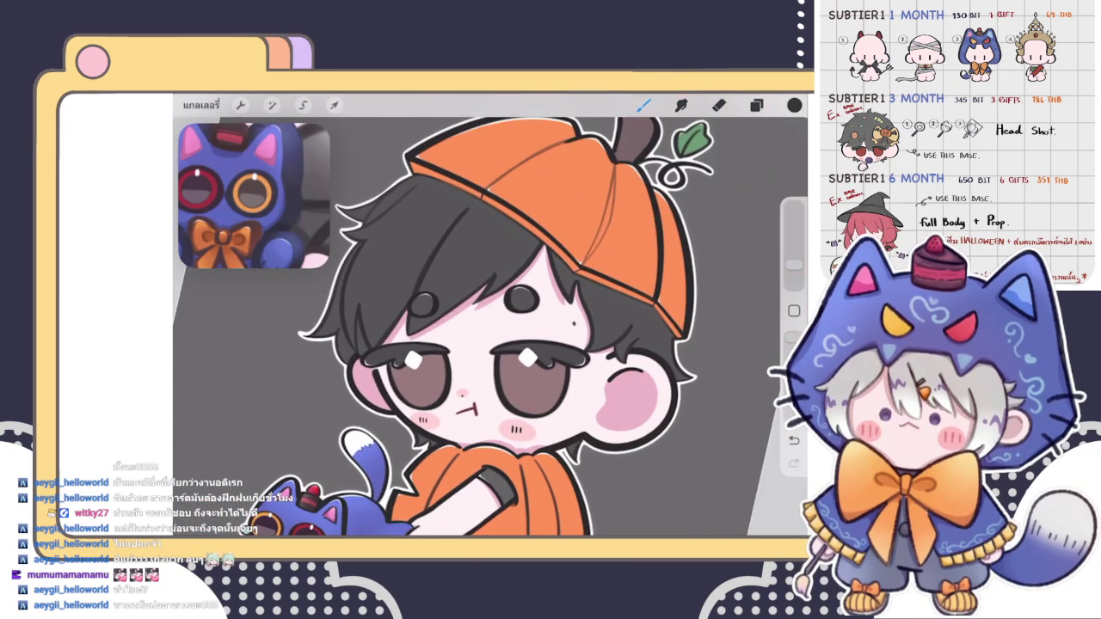
pyautogui.scroll(-3, 490, 315)
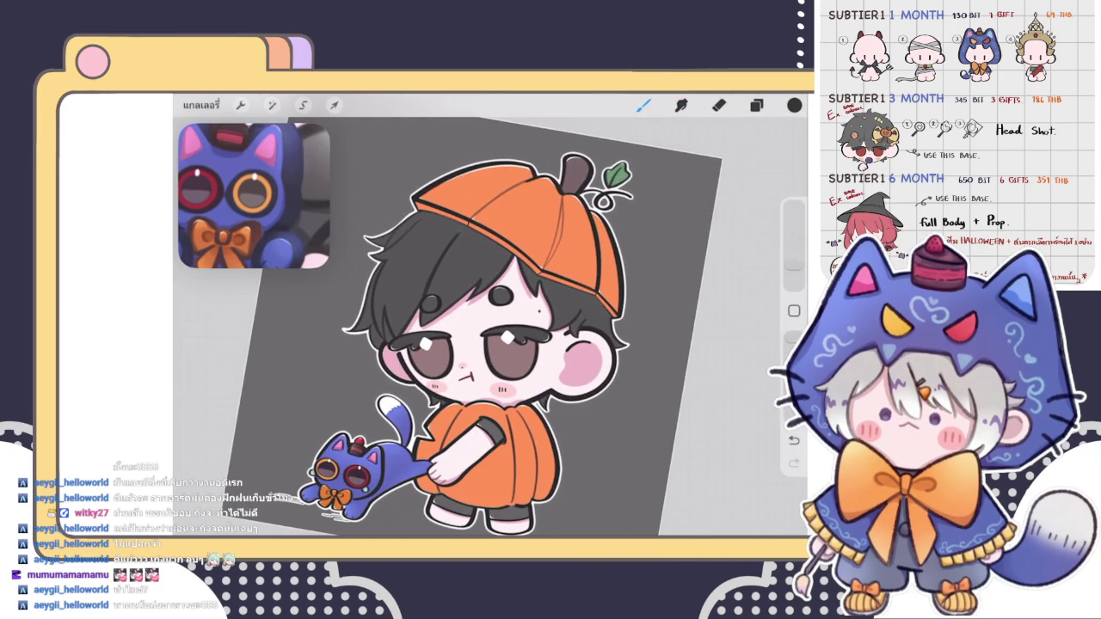
pyautogui.scroll(3, 490, 315)
pyautogui.click(756, 105)
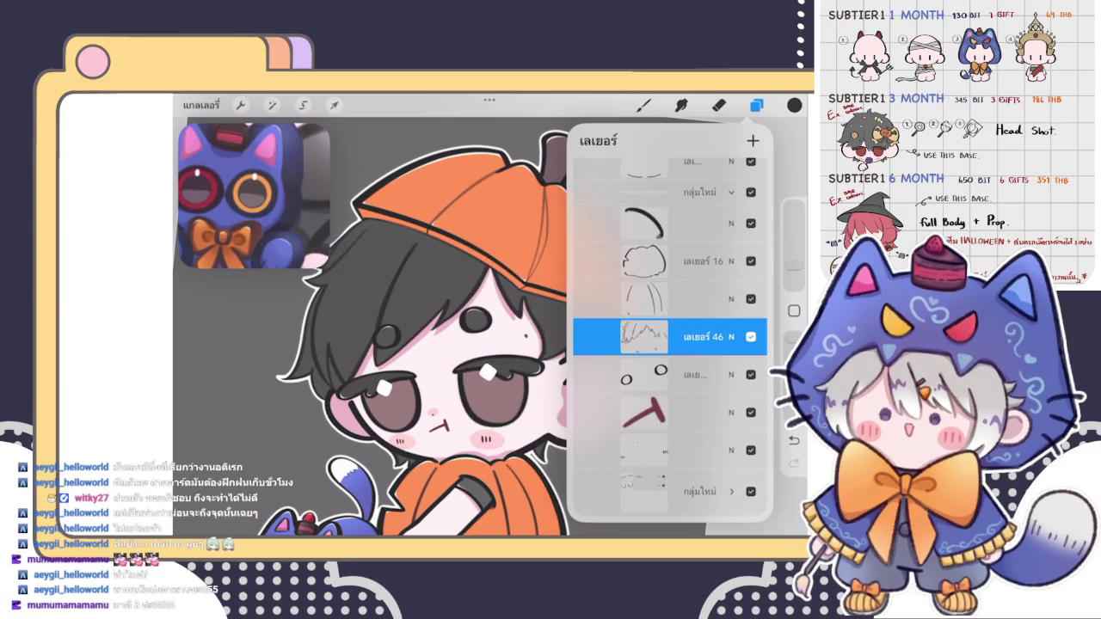
pyautogui.scroll(-3, 370, 318)
pyautogui.scroll(5, 370, 319)
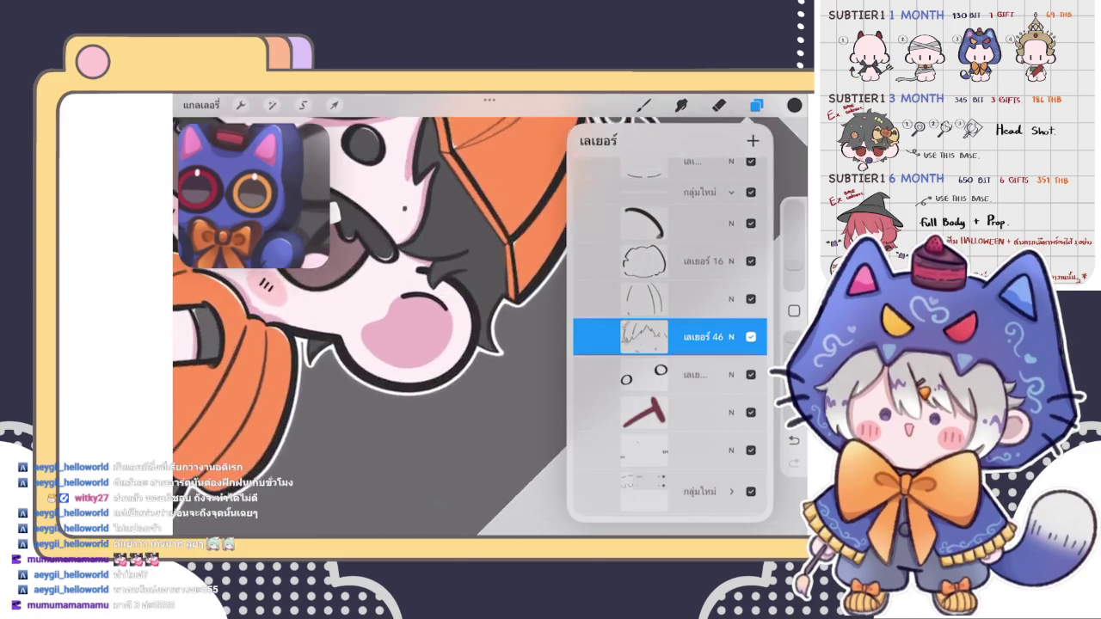
pyautogui.click(643, 105)
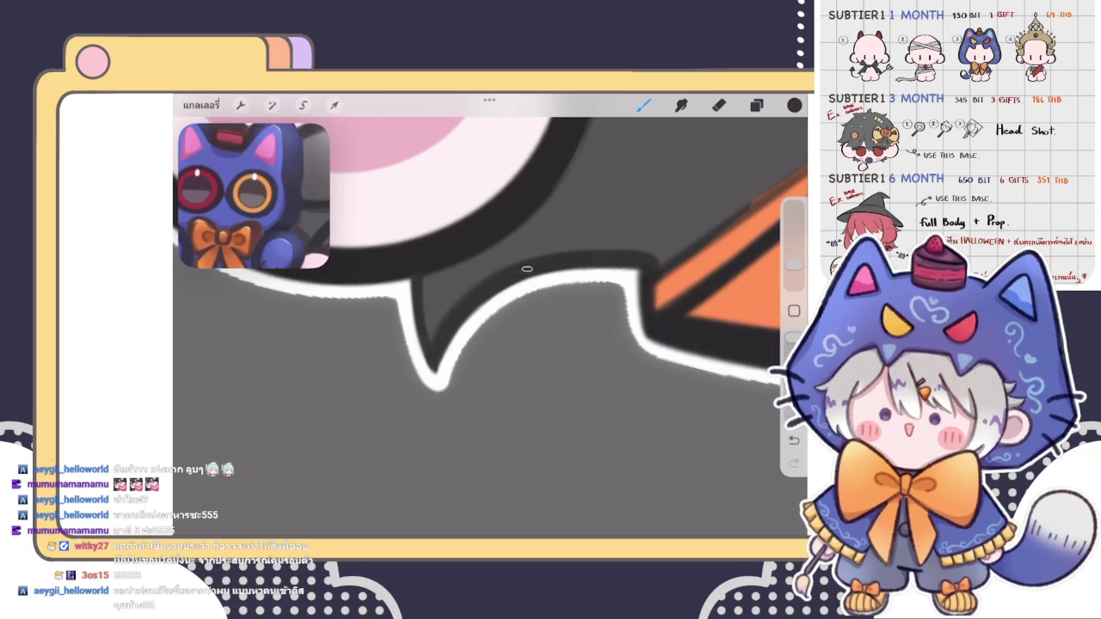
pyautogui.scroll(-2, 490, 327)
pyautogui.scroll(-3, 491, 326)
# Zoom out to view the chibi dragging the blue cat plush
pyautogui.scroll(-2, 490, 327)
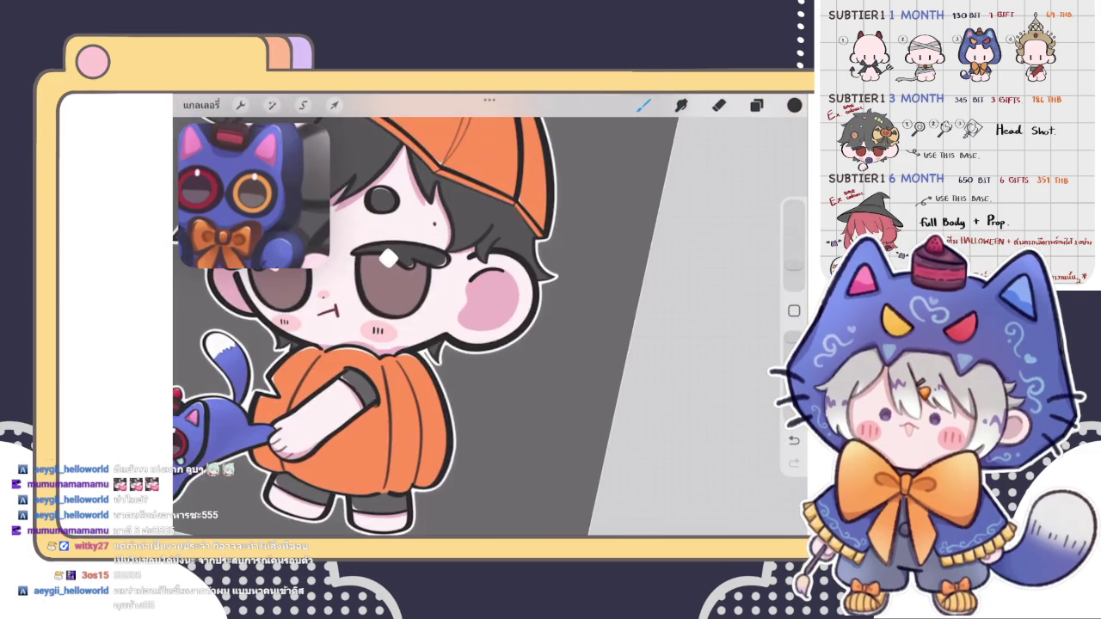
pyautogui.scroll(-2, 491, 327)
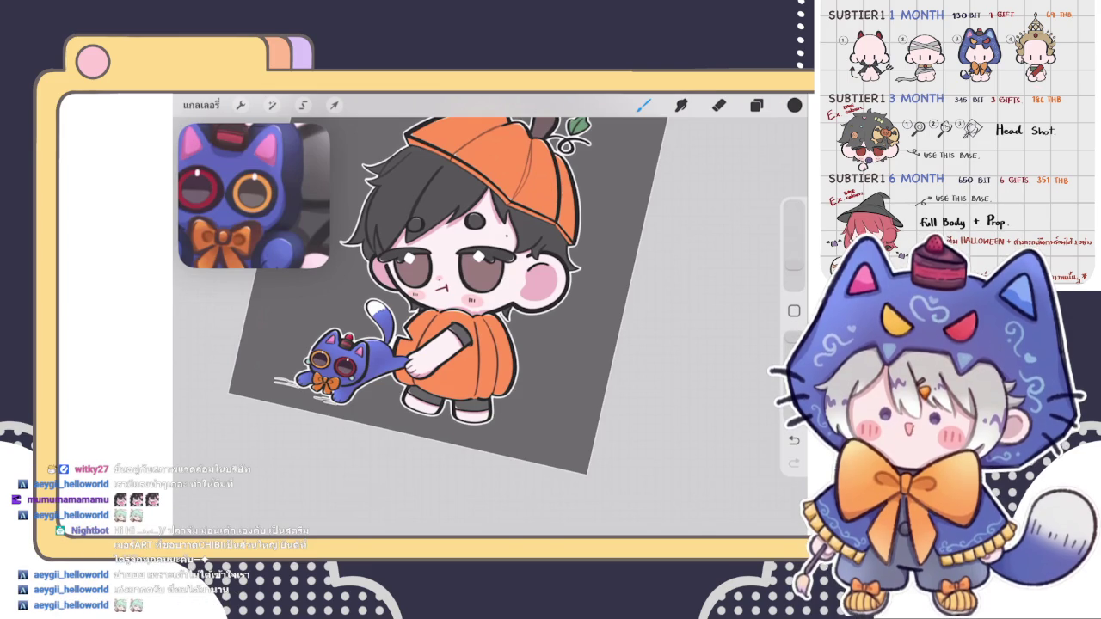
pyautogui.click(756, 105)
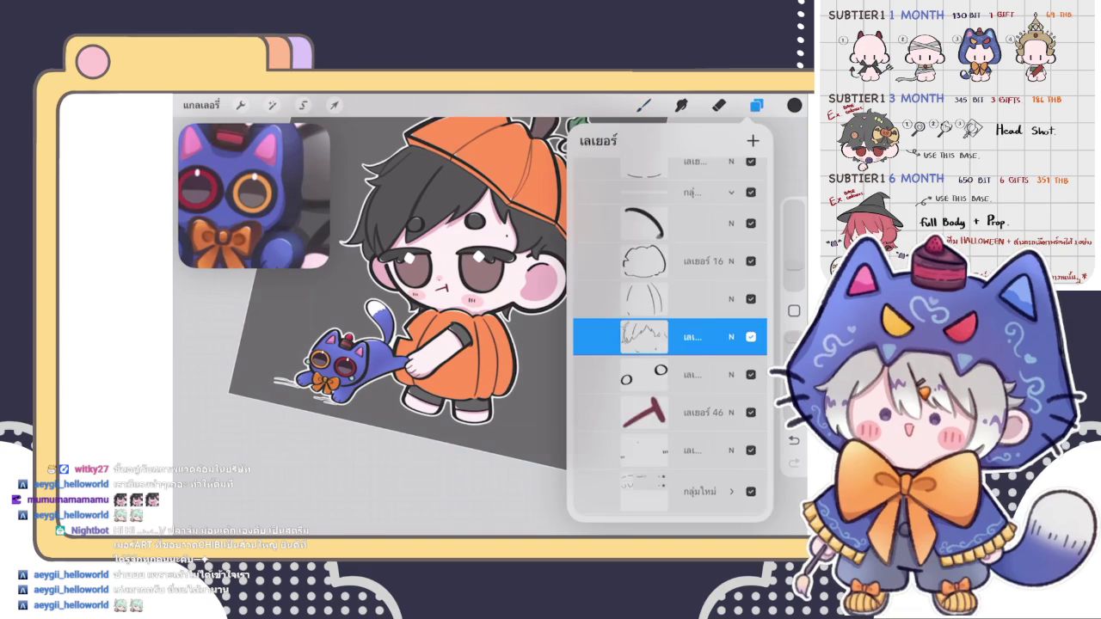
pyautogui.click(757, 105)
pyautogui.scroll(2, 490, 318)
pyautogui.scroll(3, 491, 318)
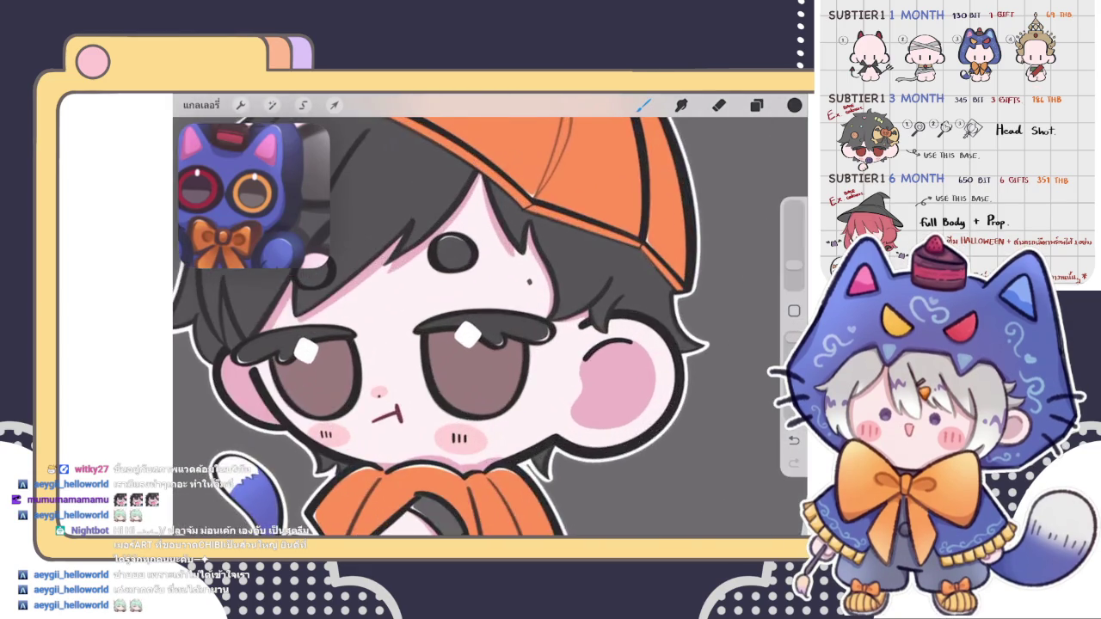
pyautogui.scroll(3, 490, 318)
pyautogui.scroll(3, 490, 318)
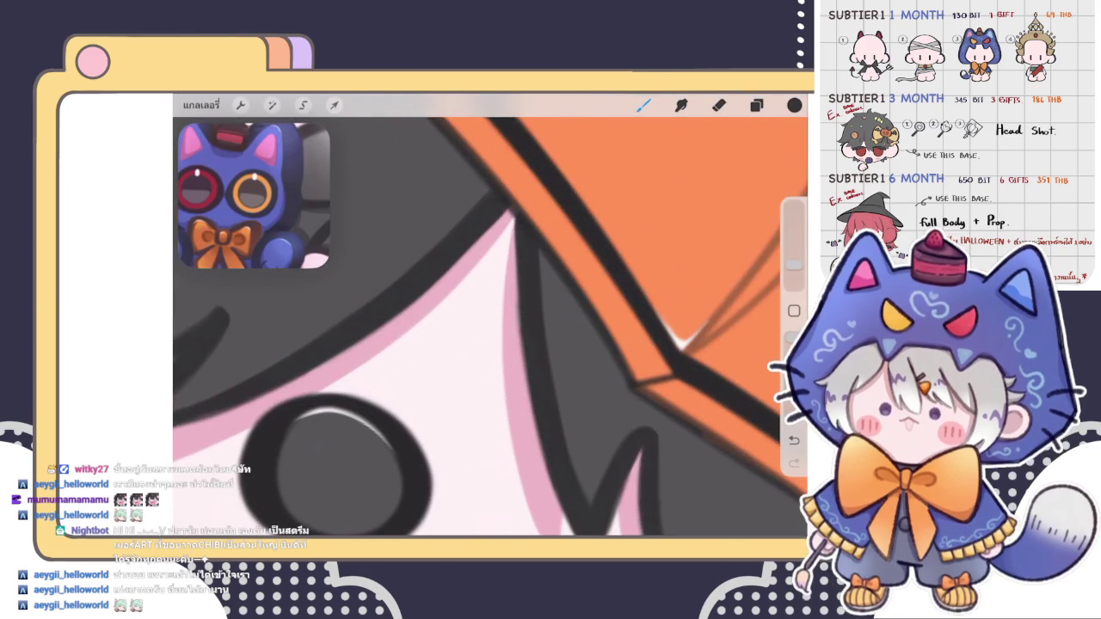
pyautogui.scroll(-2, 490, 319)
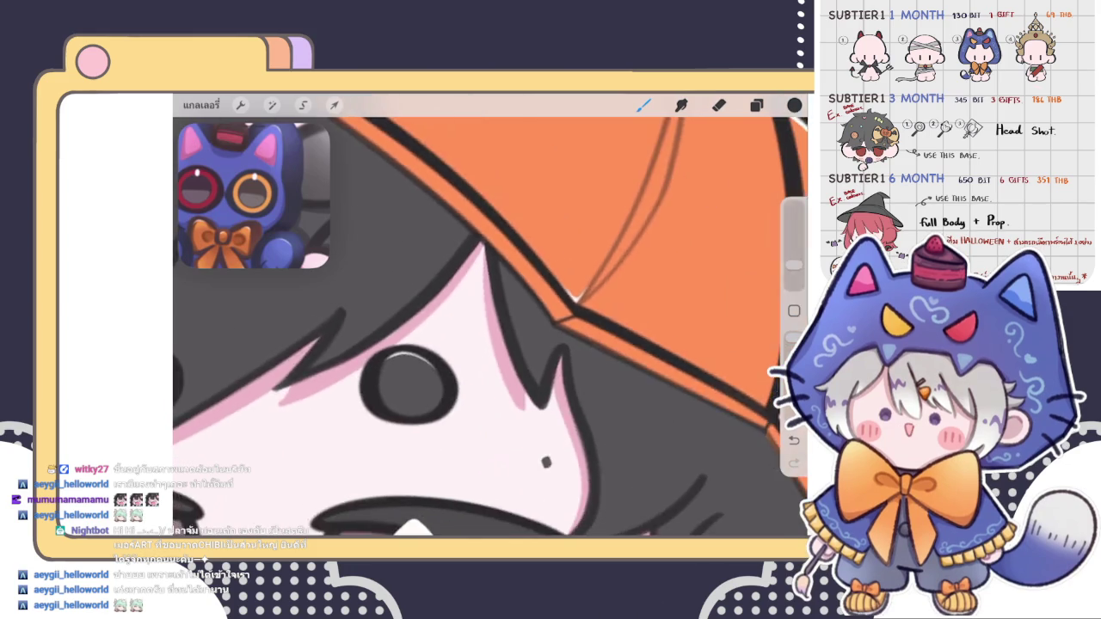
pyautogui.scroll(-3, 490, 318)
pyautogui.scroll(-2, 490, 319)
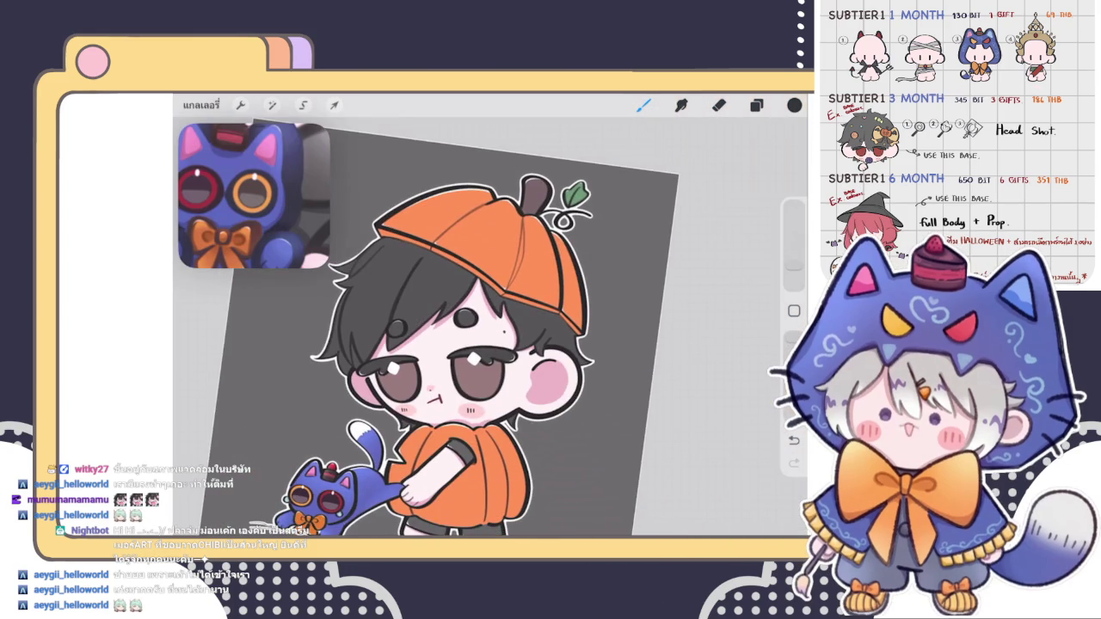
pyautogui.scroll(-1, 477, 336)
pyautogui.scroll(-3, 478, 336)
pyautogui.scroll(2, 477, 337)
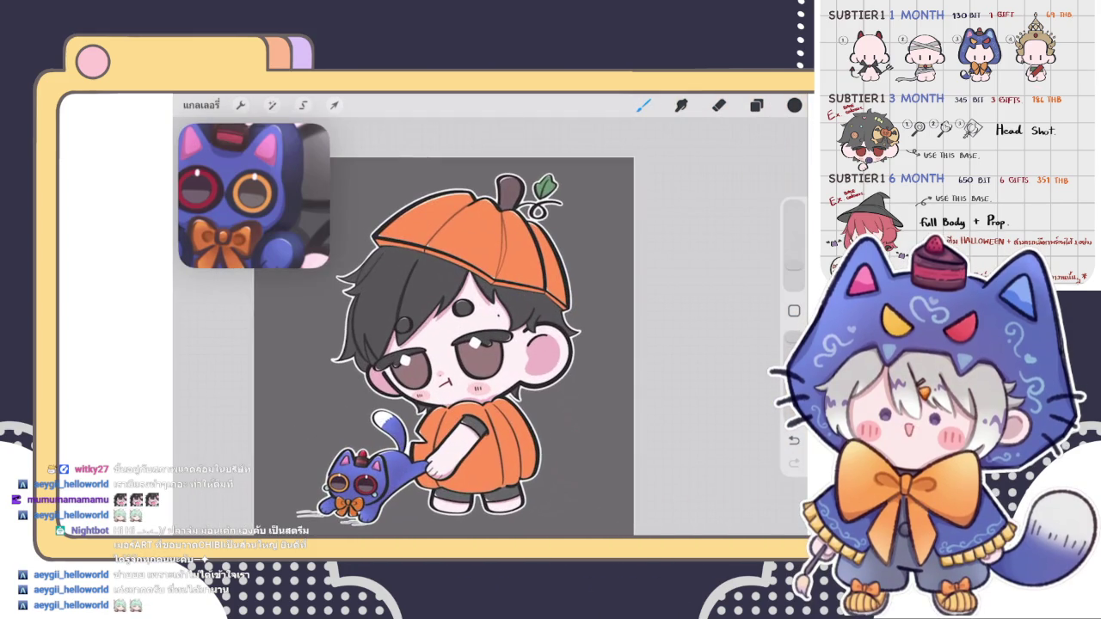
# Open the Layers panel and scroll to the top of the layer list
pyautogui.click(756, 105)
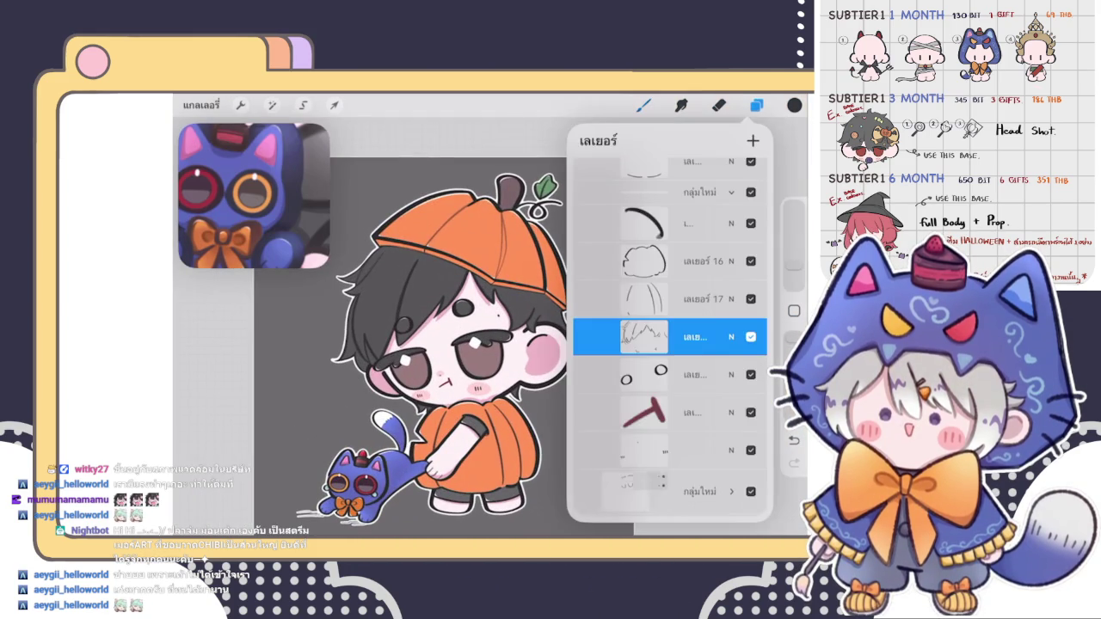
pyautogui.click(756, 105)
pyautogui.click(756, 105)
pyautogui.scroll(5, 670, 335)
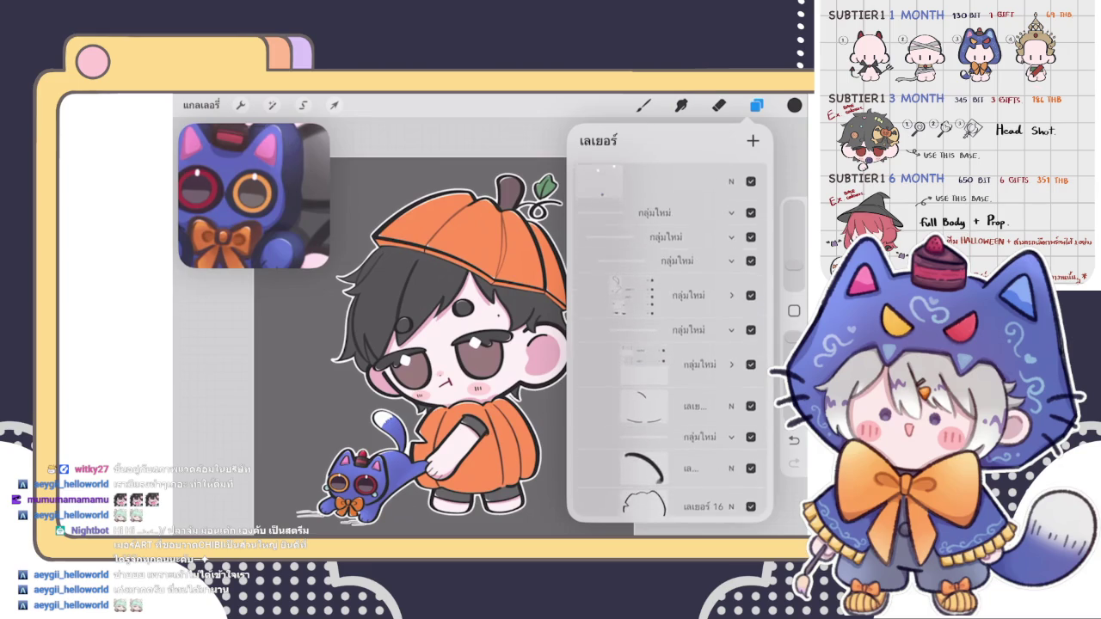
pyautogui.click(756, 105)
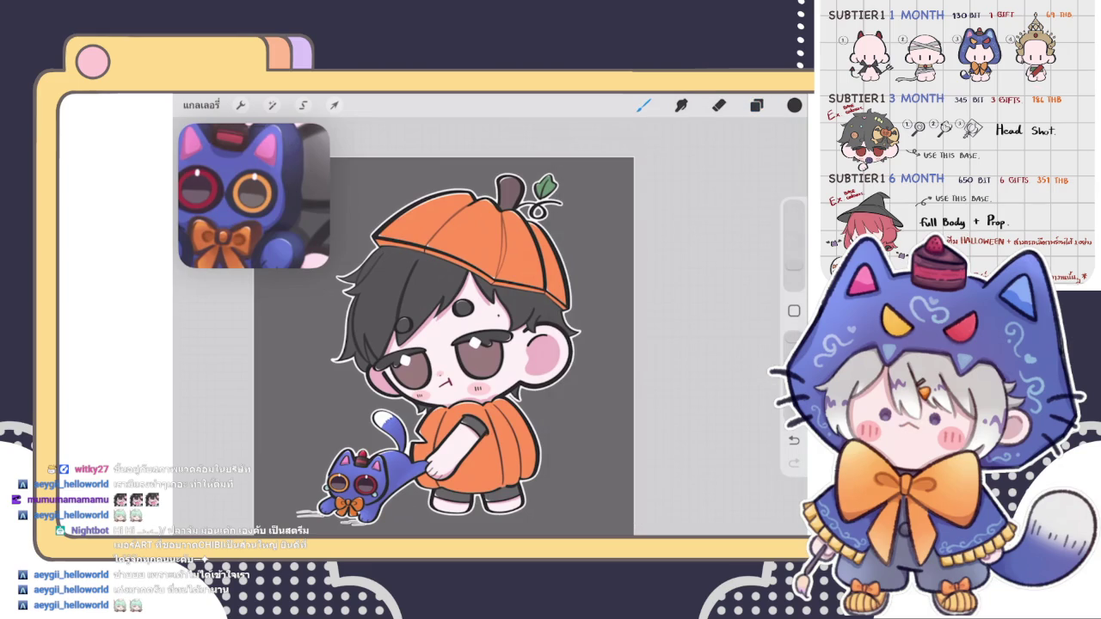
pyautogui.click(756, 105)
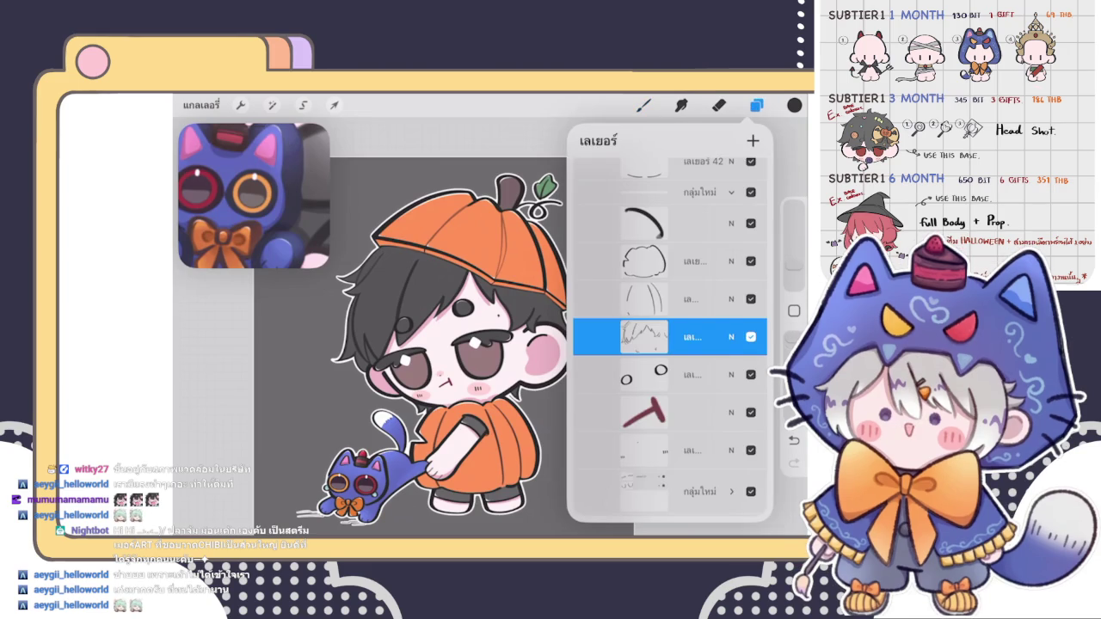
pyautogui.scroll(3, 671, 336)
pyautogui.scroll(3, 671, 335)
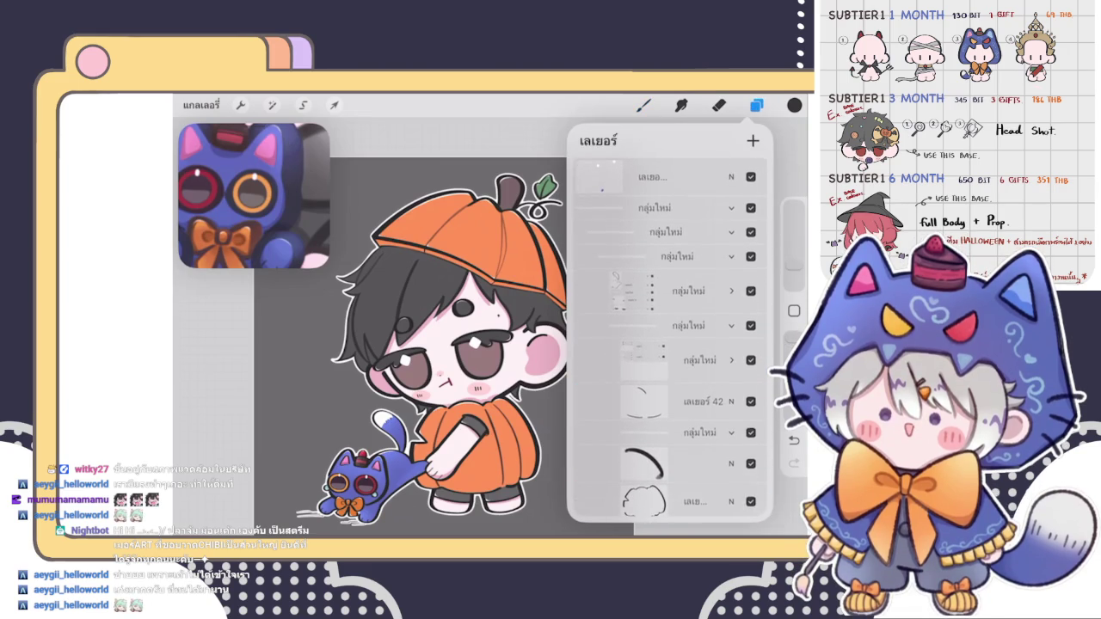
# Select a 'กลุ่มใหม่' group, expand it, then select the group below it
pyautogui.click(671, 291)
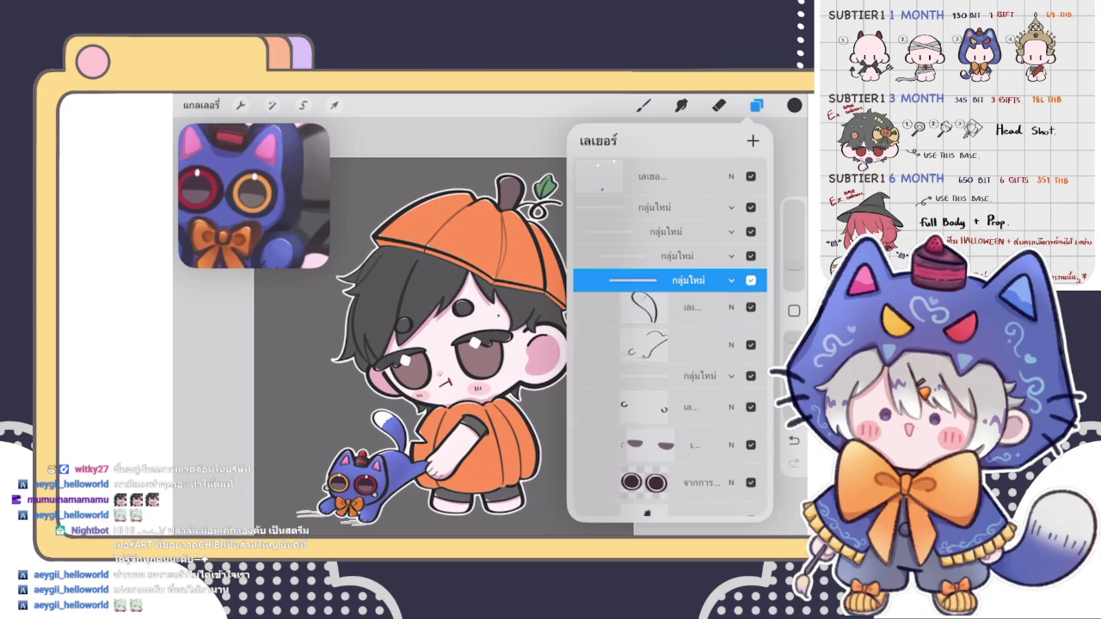
pyautogui.click(732, 291)
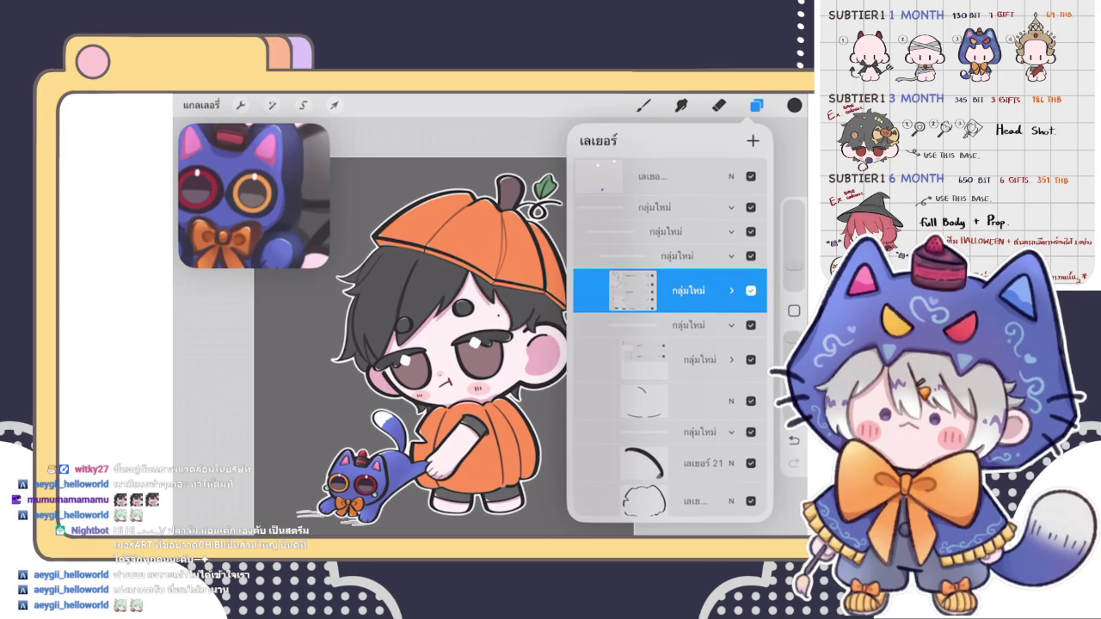
pyautogui.click(671, 325)
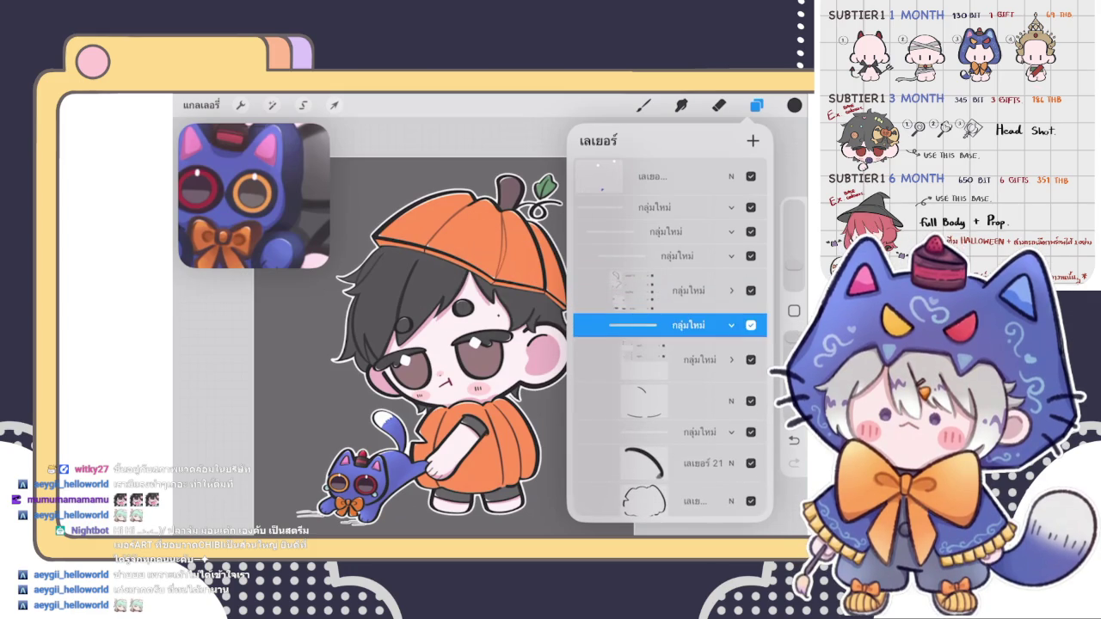